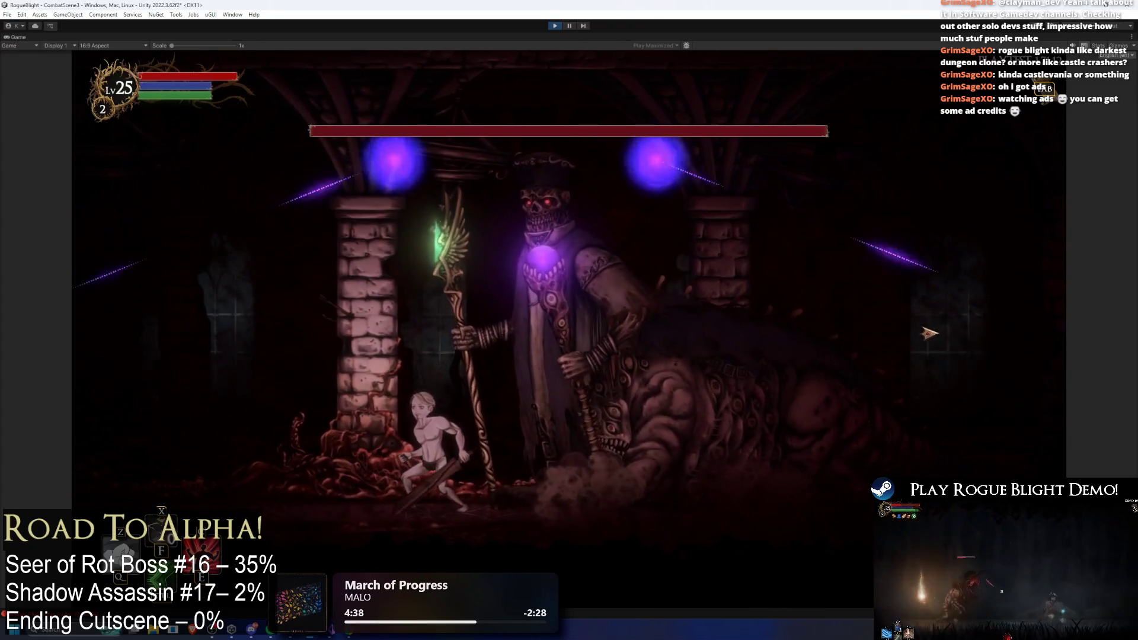
- Move the player left and right in the Seer of Rot boss fight to test the beams
{"action": "key", "text": "Left"}
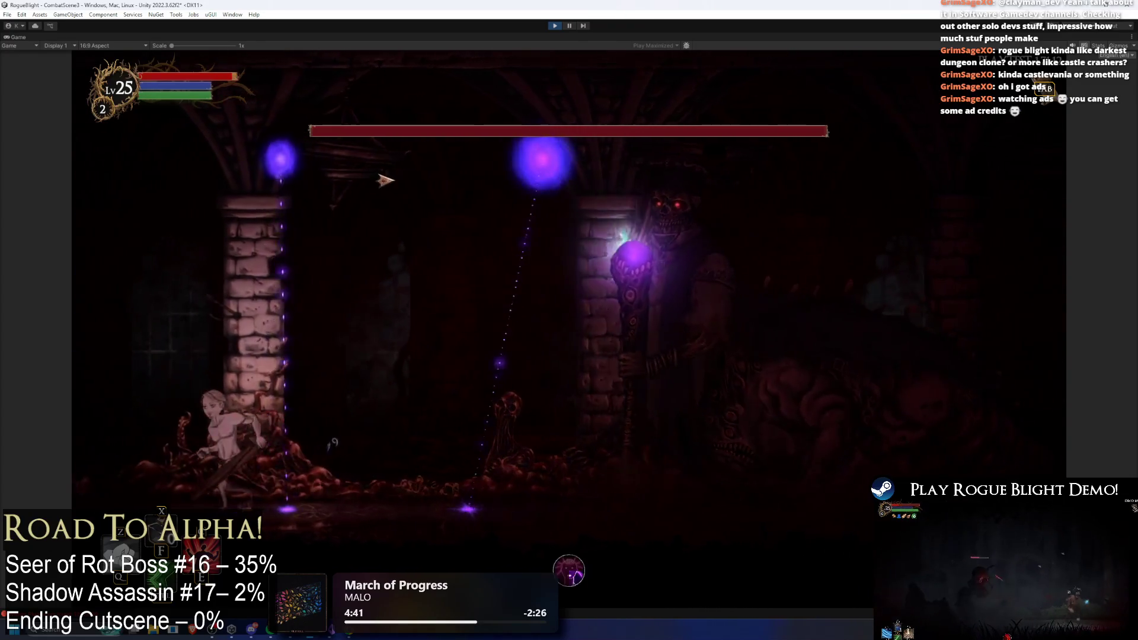
{"action": "key", "text": "Left"}
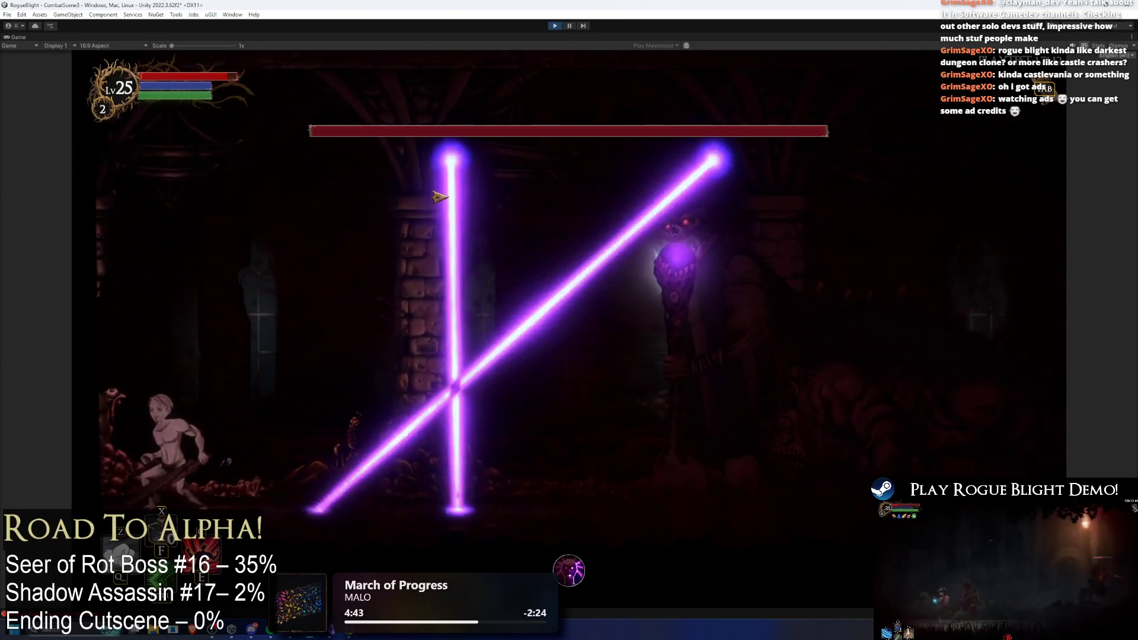
{"action": "key", "text": "Right"}
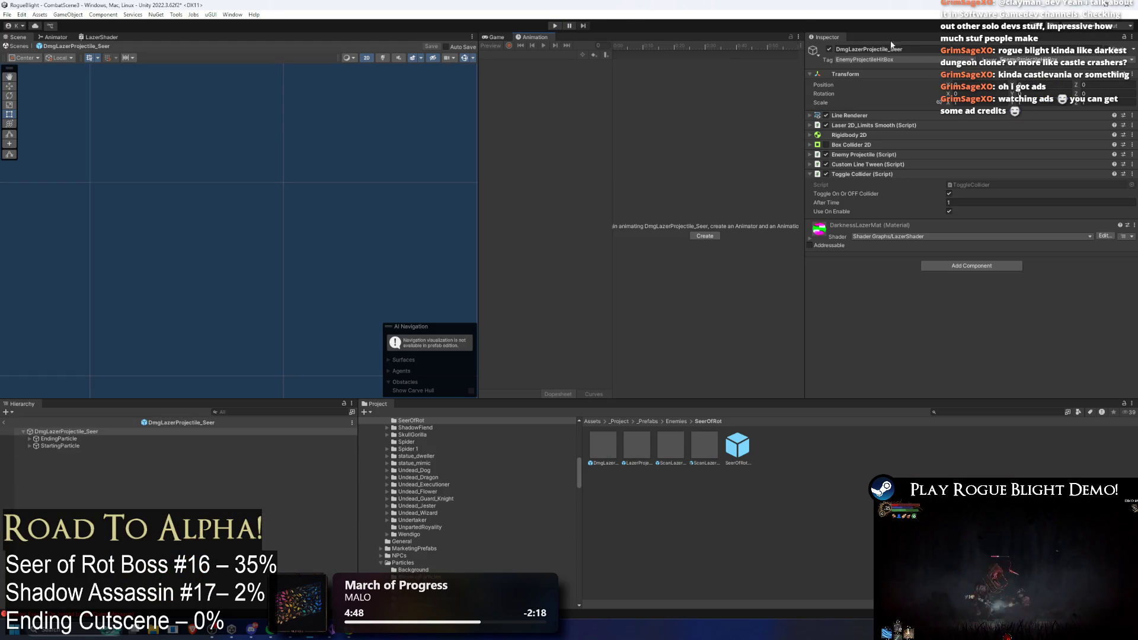
- Select StartingParticle, edit its Scale field, and save the DmgLazerProjectile_Seer prefab
{"action": "left_click", "coordinate": [58, 444]}
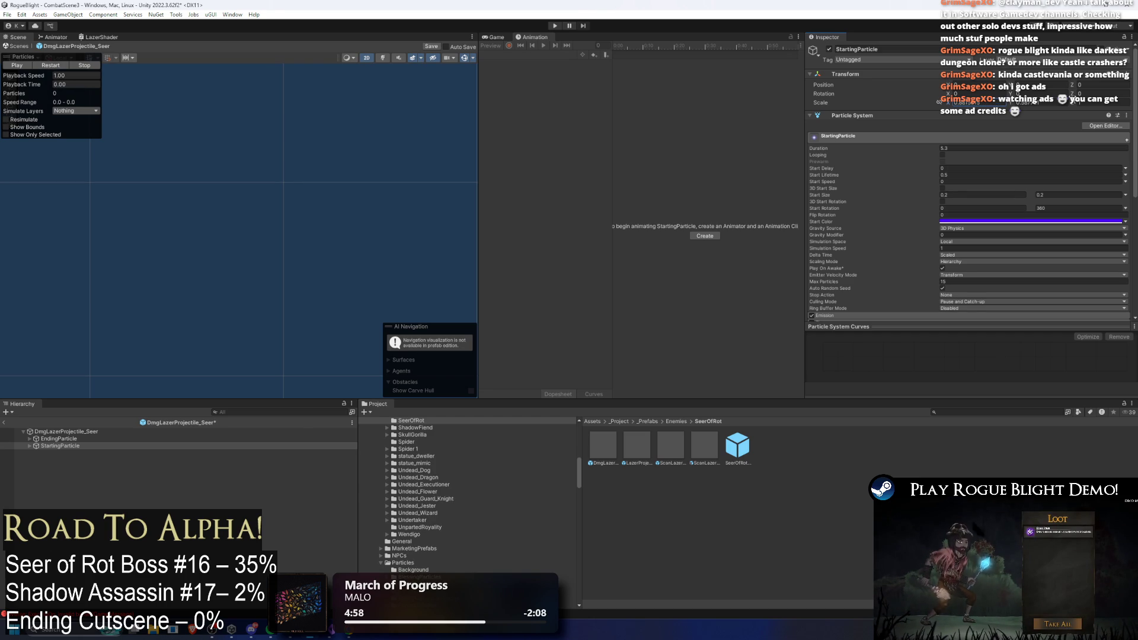
{"action": "left_click", "coordinate": [1058, 106]}
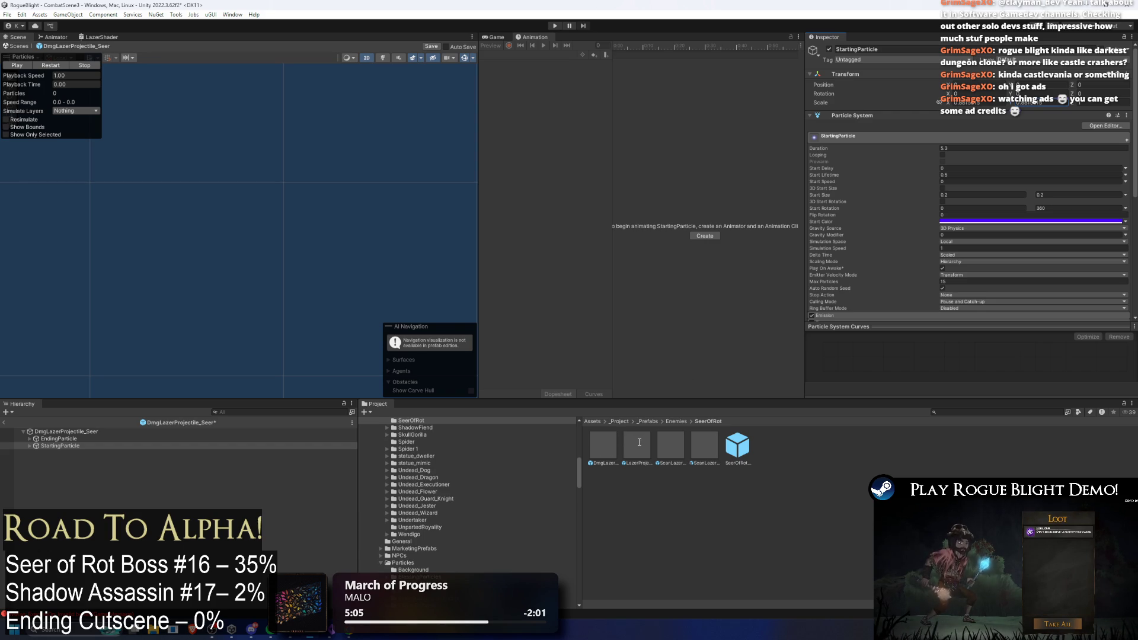
{"action": "key", "text": "ctrl+s"}
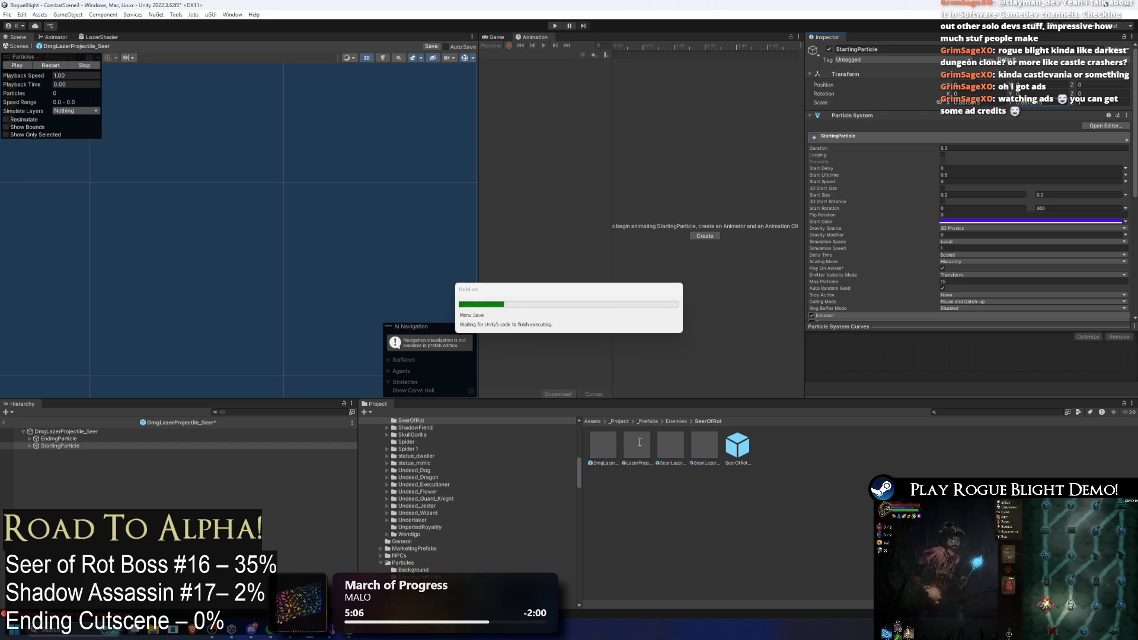
- Open ScanLazerProjectile_Seer (Left), set a Transform Scale value to 1, and select StartingParticle
{"action": "double_click", "coordinate": [666, 445]}
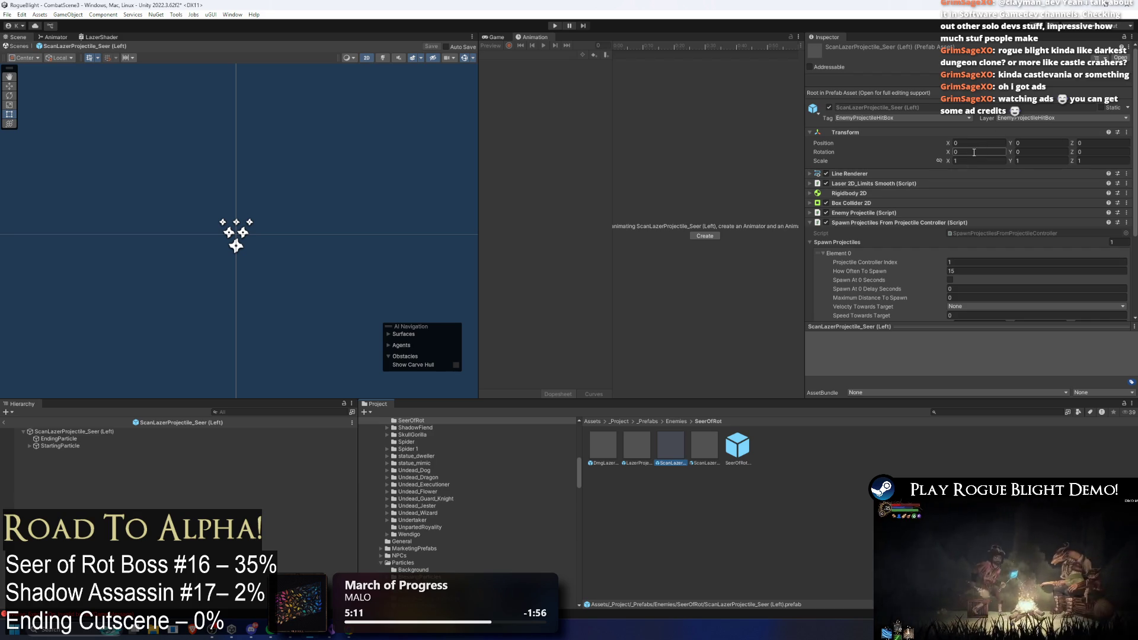
{"action": "scroll", "coordinate": [1029, 176], "scroll_direction": "down", "scroll_amount": 5}
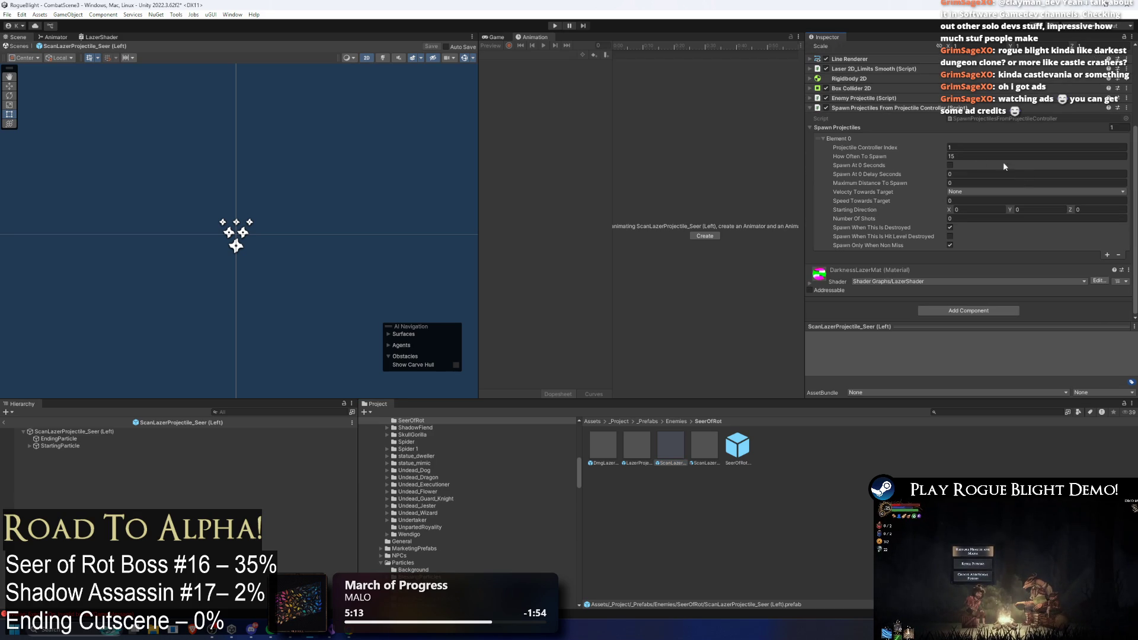
{"action": "type", "text": "1"}
{"action": "scroll", "coordinate": [952, 148], "scroll_direction": "up", "scroll_amount": 3}
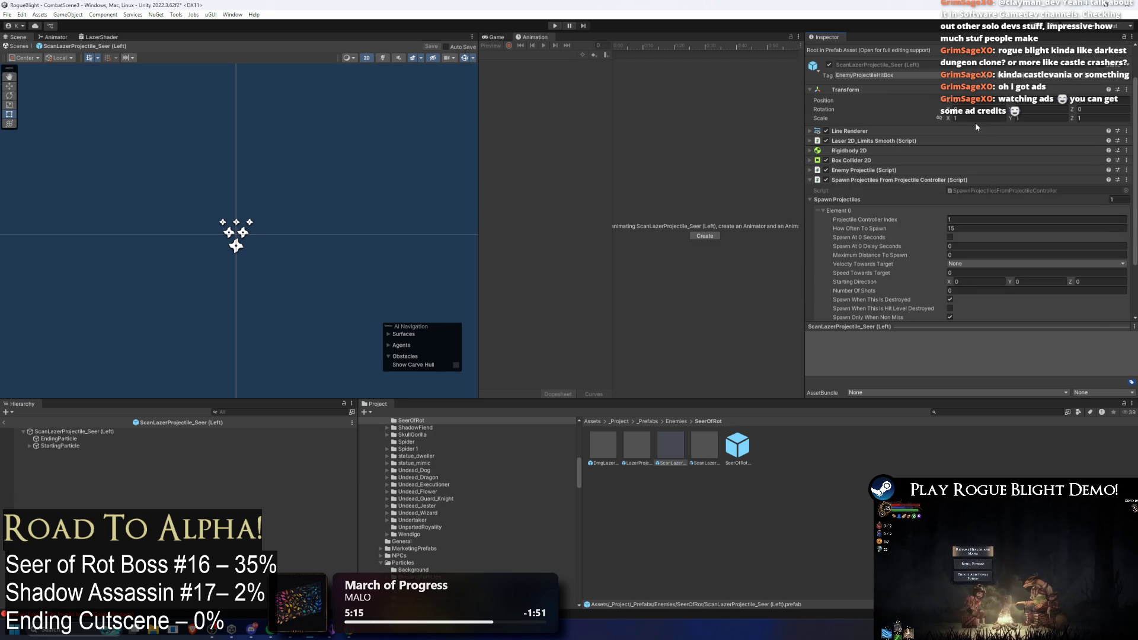
{"action": "key", "text": "Tab"}
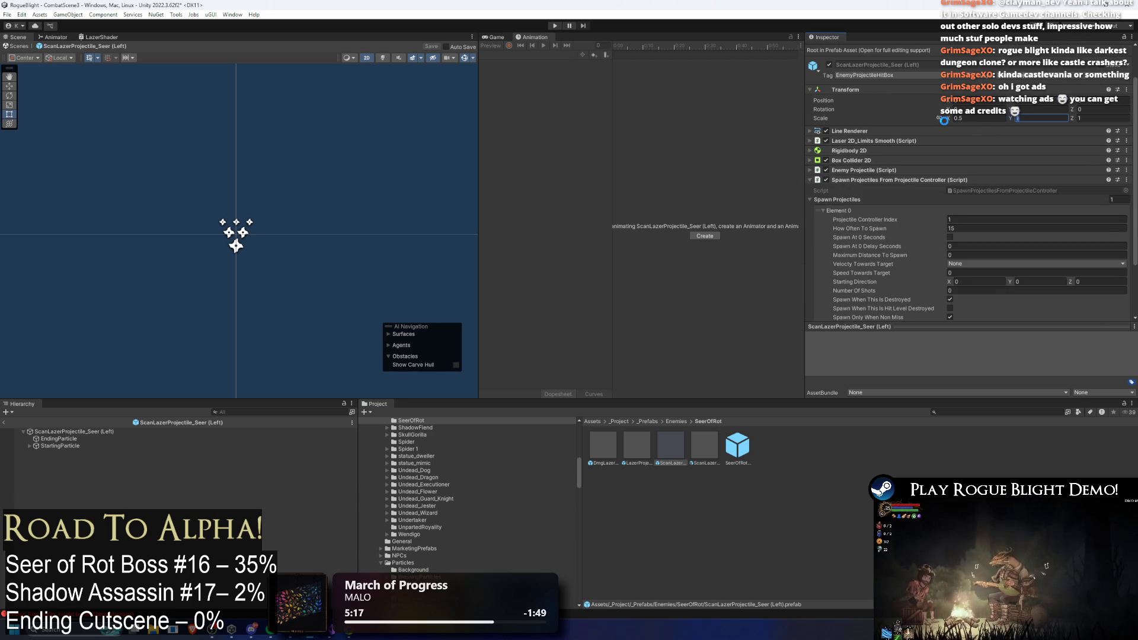
{"action": "left_click", "coordinate": [60, 446]}
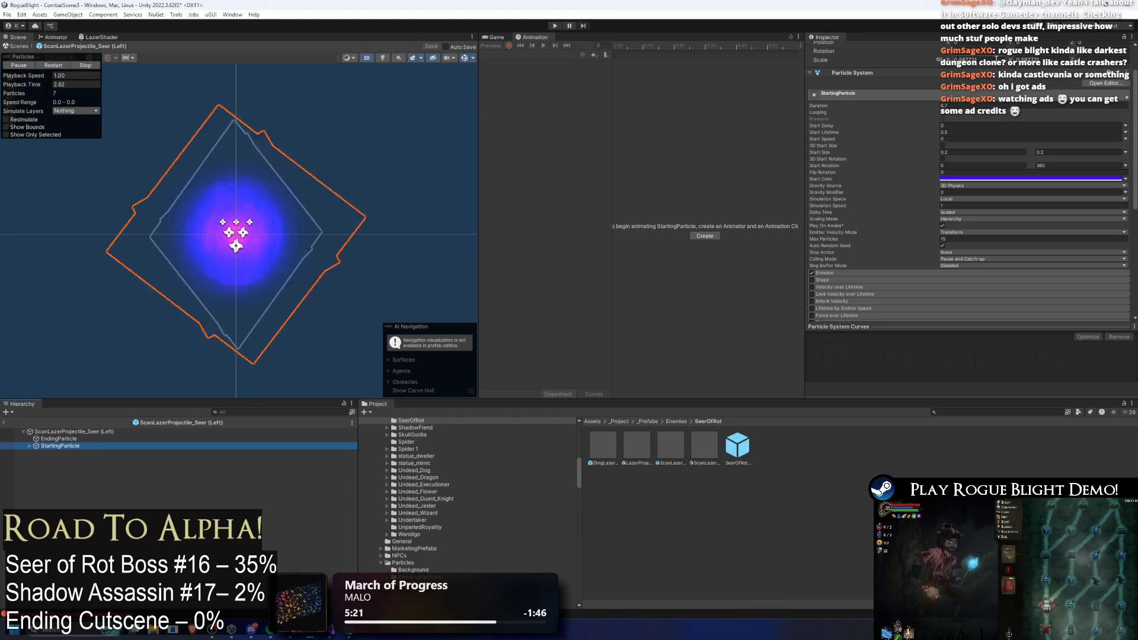
- Remove the Custom Scale Tween component from the scan laser's StartingParticle
{"action": "scroll", "coordinate": [910, 231], "scroll_direction": "down", "scroll_amount": 9}
{"action": "right_click", "coordinate": [877, 237]}
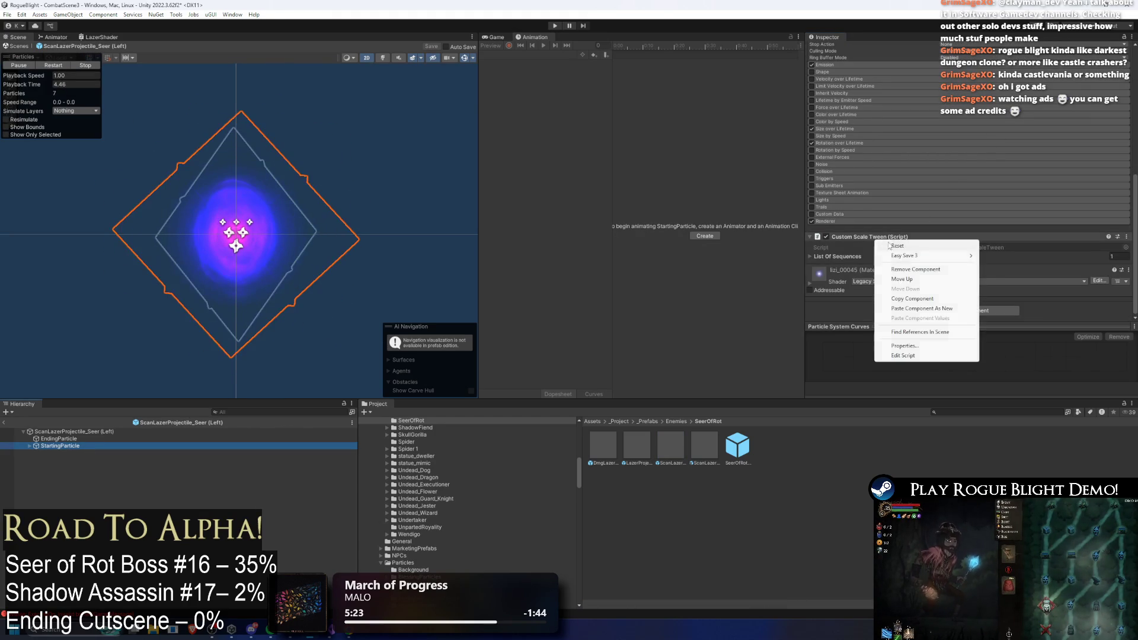
{"action": "left_click", "coordinate": [907, 259]}
- Select the glow02 child under StartingParticle and start a playtest
{"action": "left_click", "coordinate": [30, 445]}
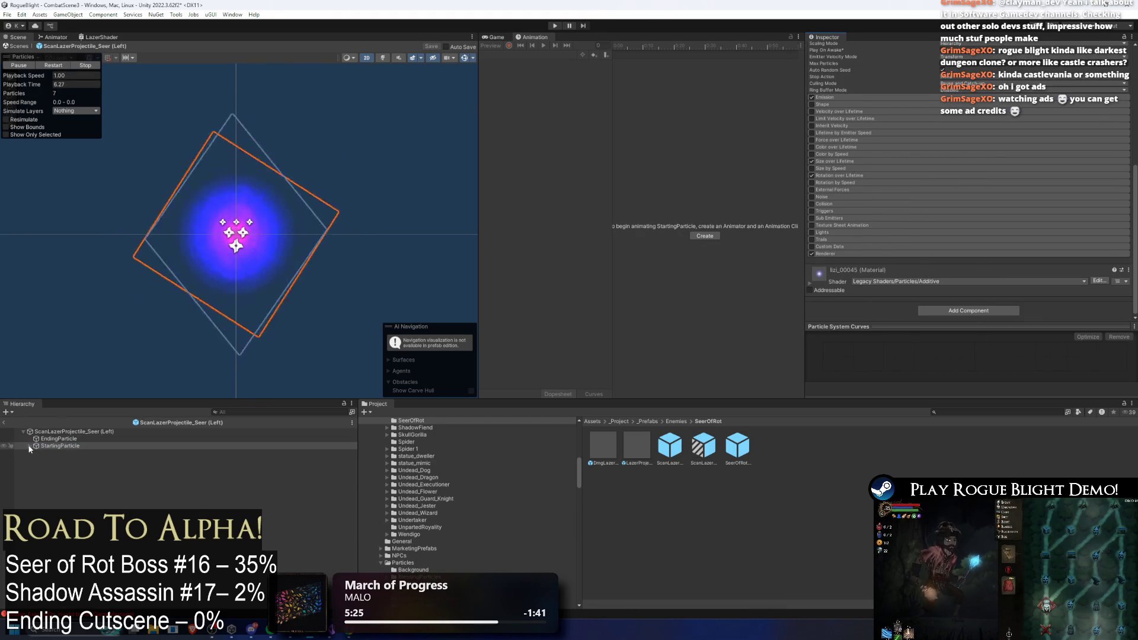
{"action": "left_click", "coordinate": [48, 453]}
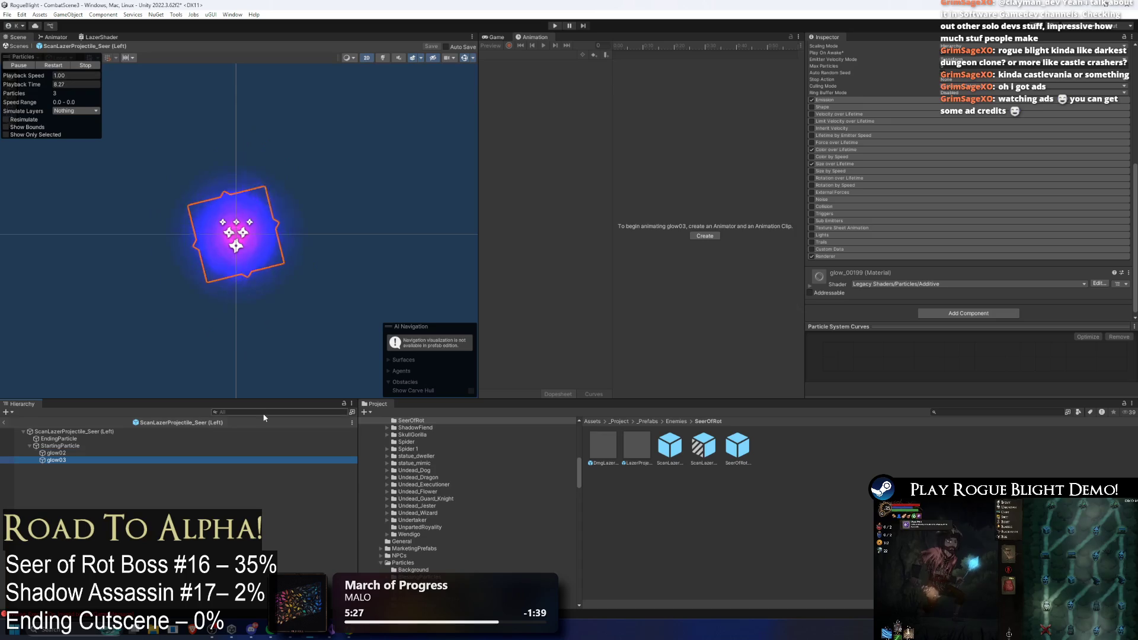
{"action": "scroll", "coordinate": [986, 212], "scroll_direction": "up", "scroll_amount": 7}
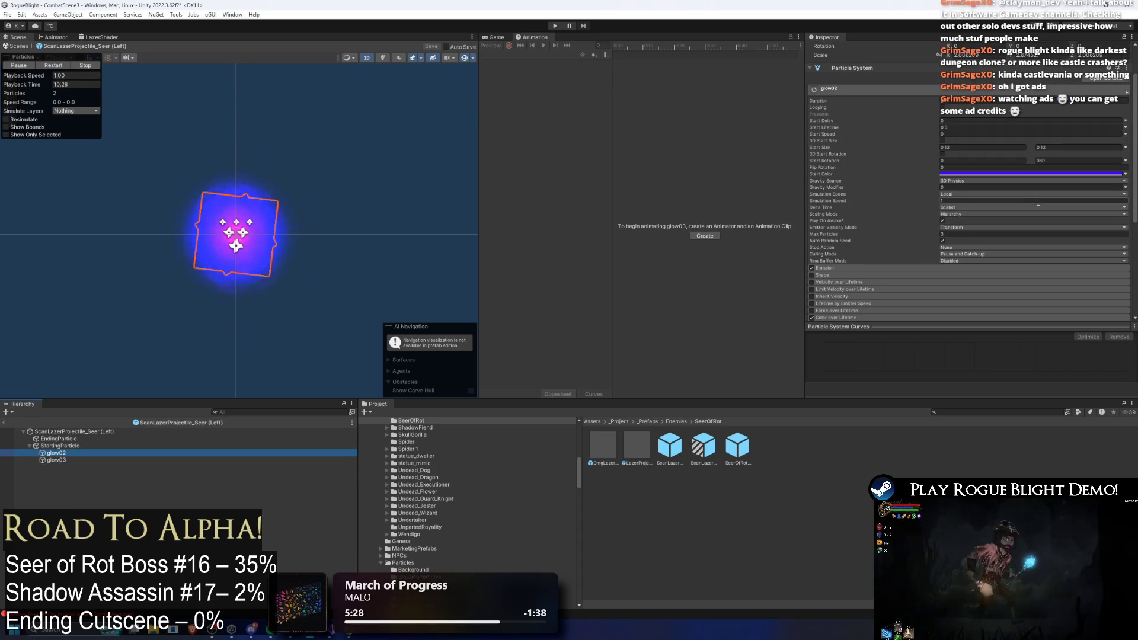
{"action": "left_click", "coordinate": [555, 26]}
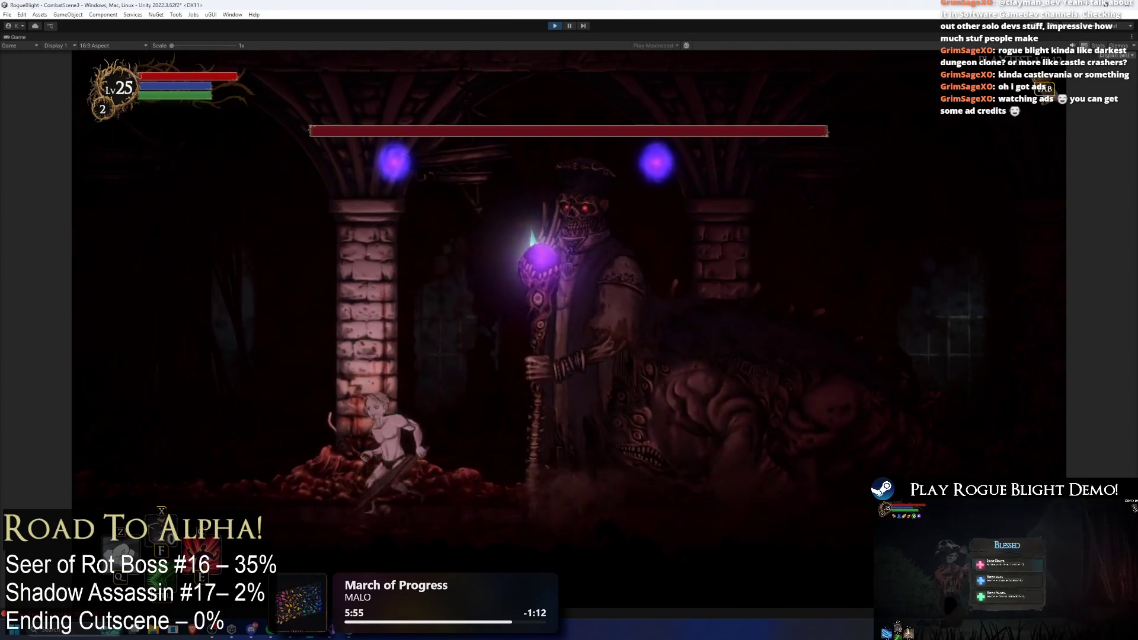
- Run the player left and right around the arena, dodging the purple scanning lasers
{"action": "key", "text": "d"}
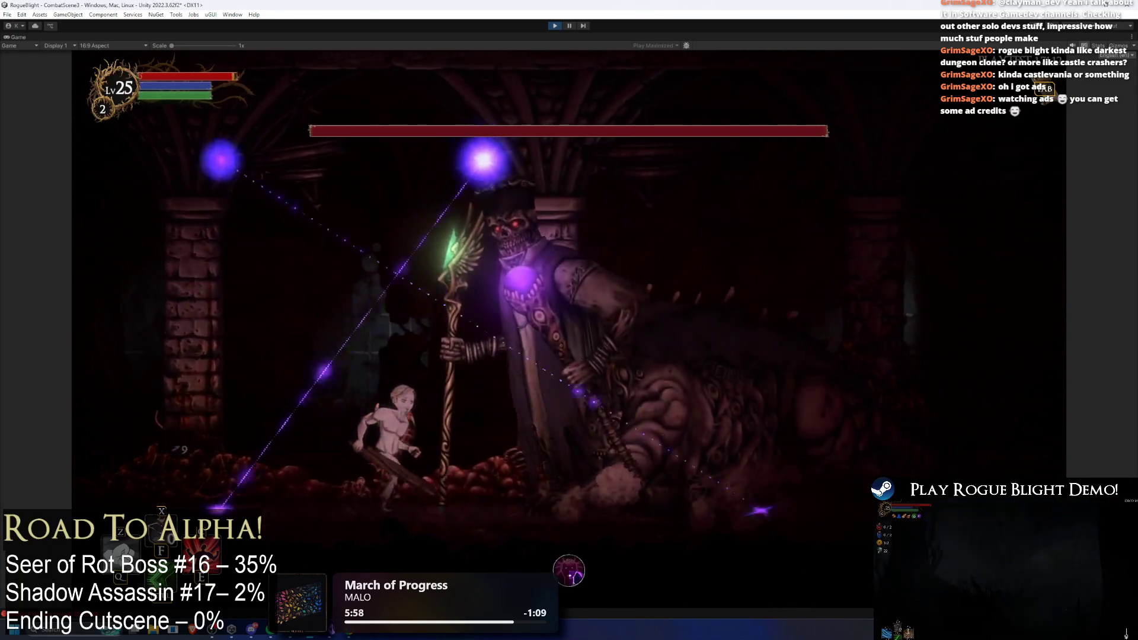
{"action": "key", "text": "a"}
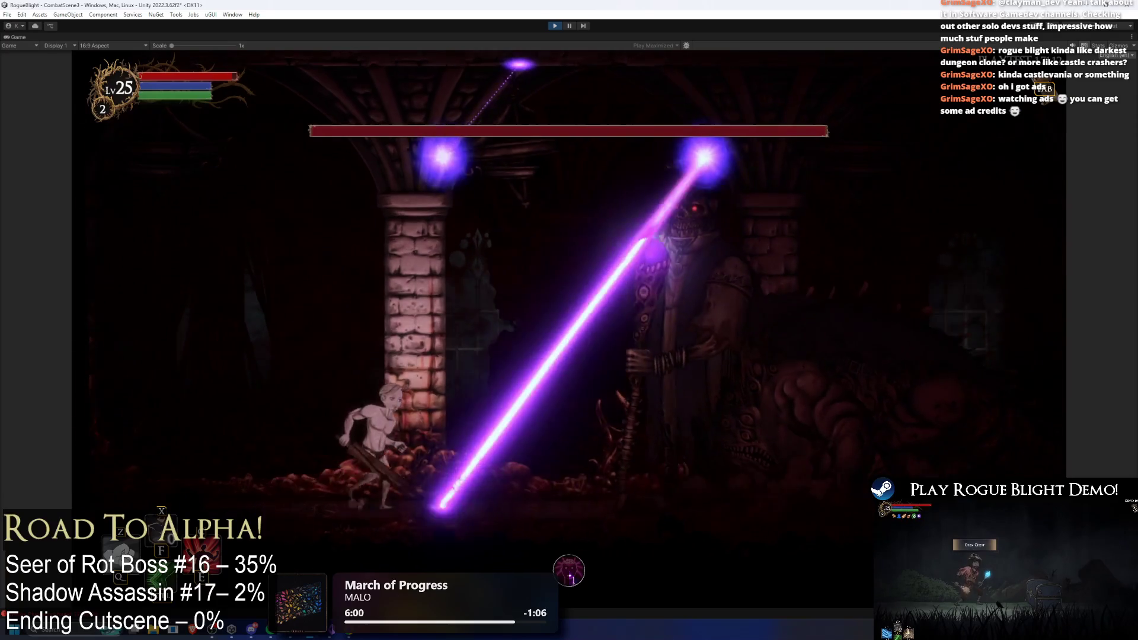
{"action": "key", "text": "a"}
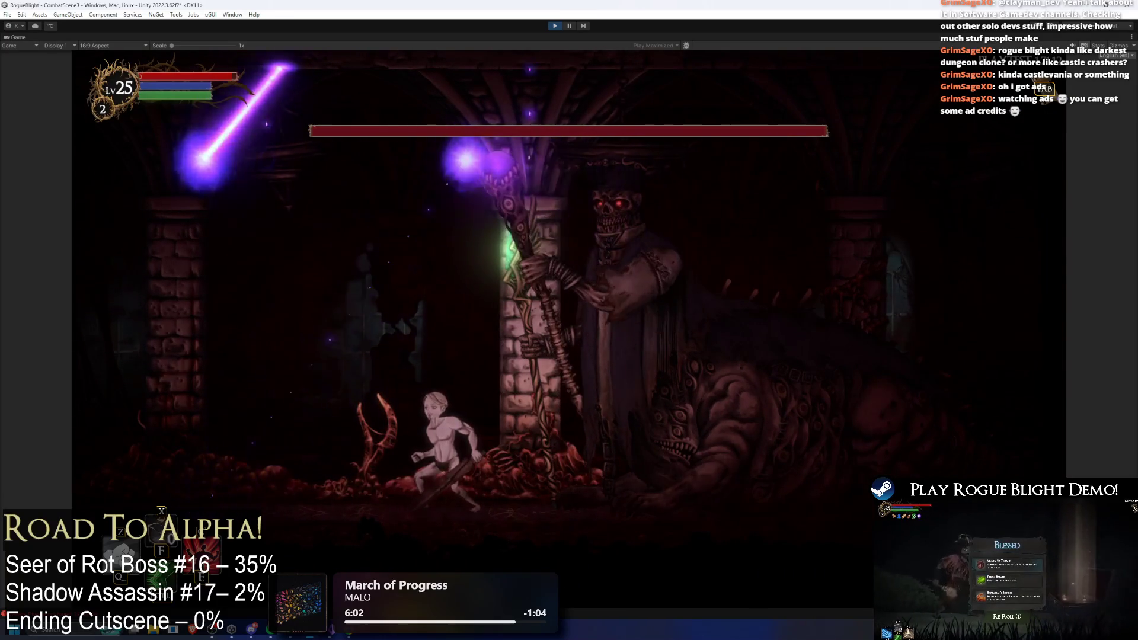
{"action": "key", "text": "a"}
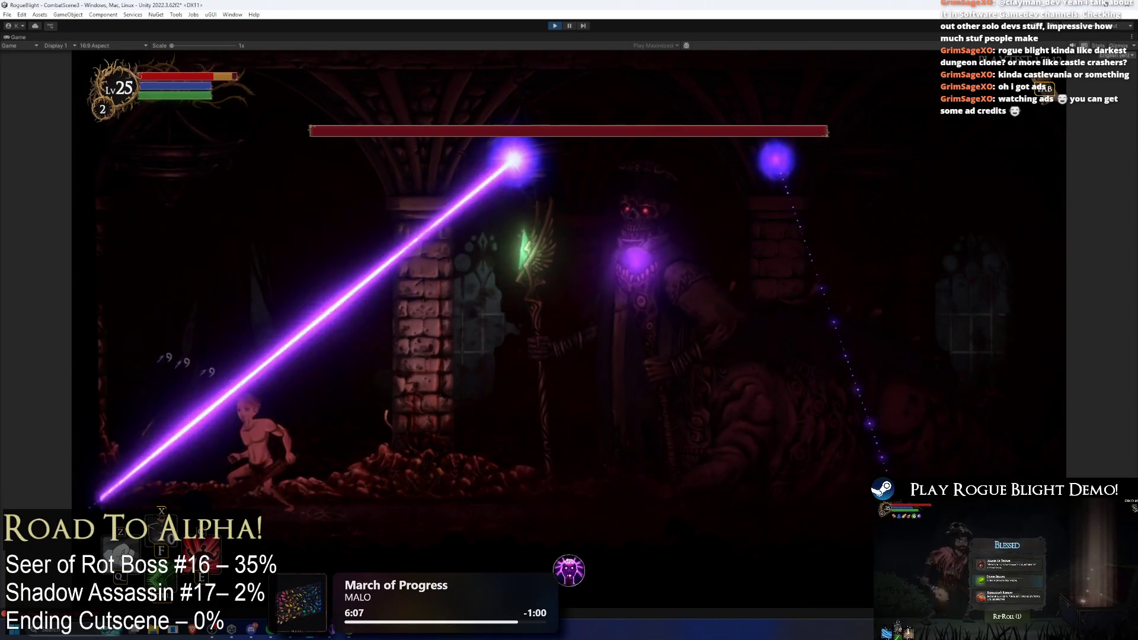
{"action": "key", "text": "d"}
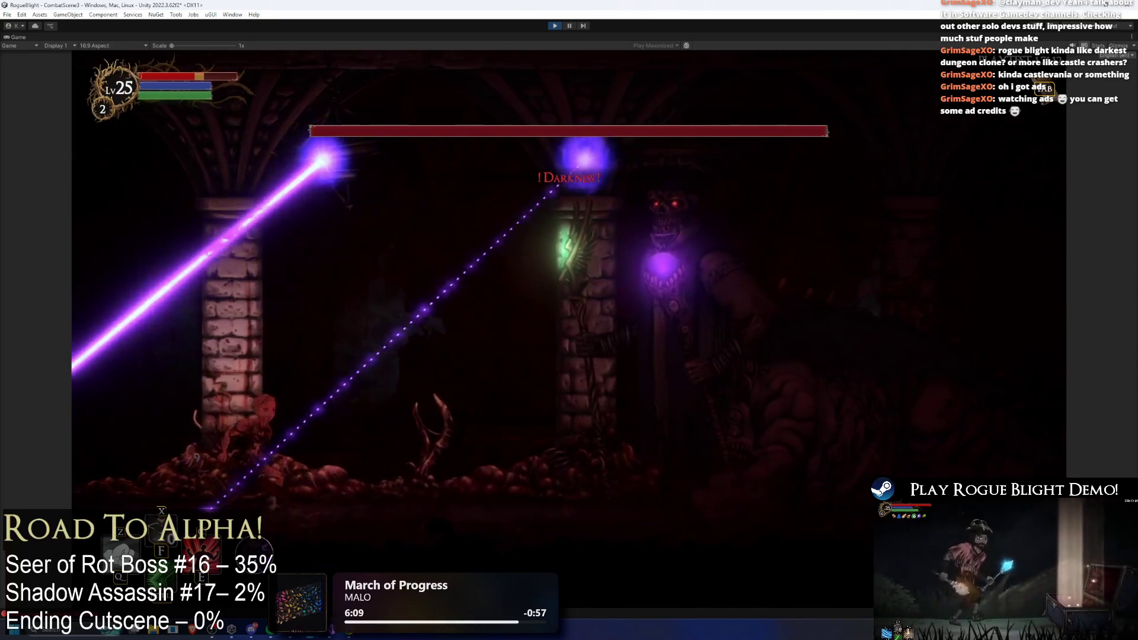
- Restore health and mana with the F1 cheat, then attack the boss and dash away
{"action": "key", "text": "F1"}
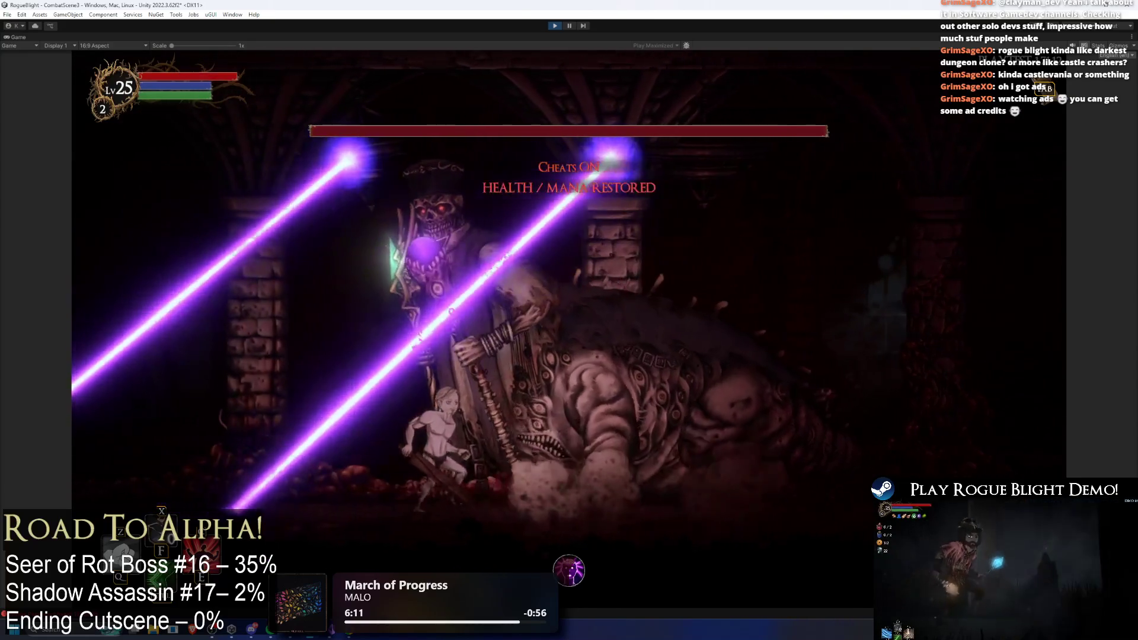
{"action": "key", "text": "a"}
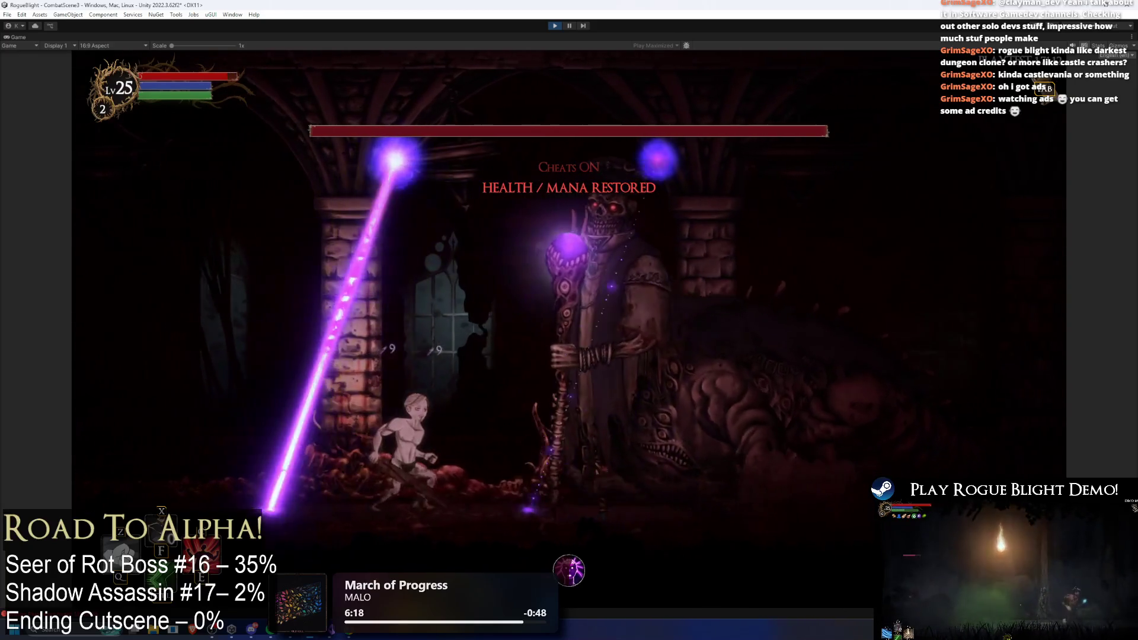
{"action": "key", "text": "d"}
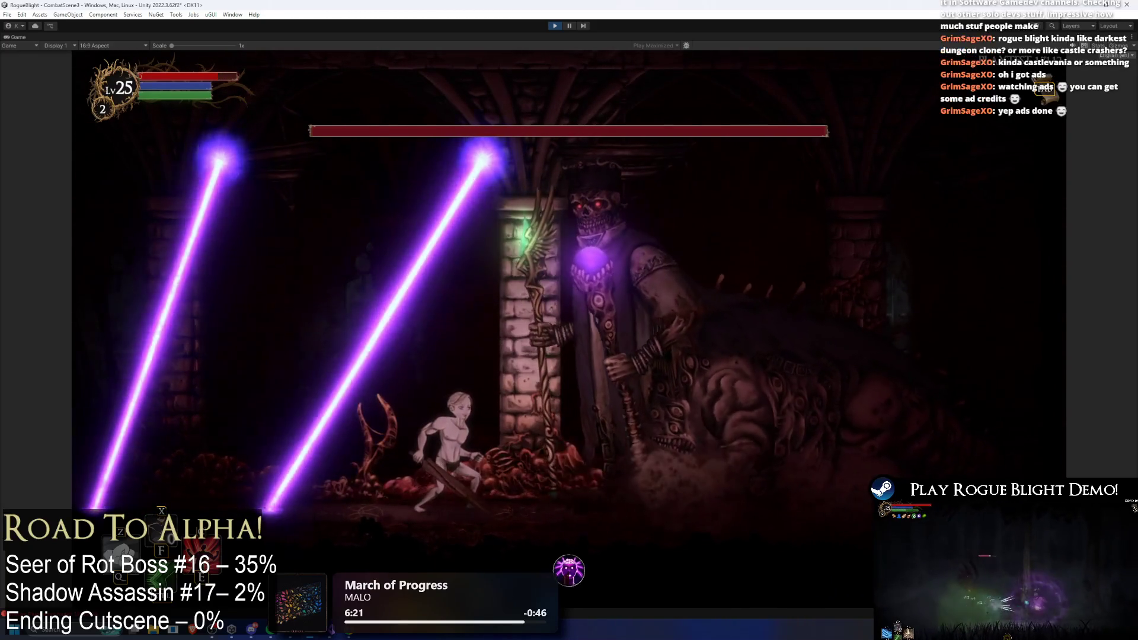
{"action": "key", "text": "d"}
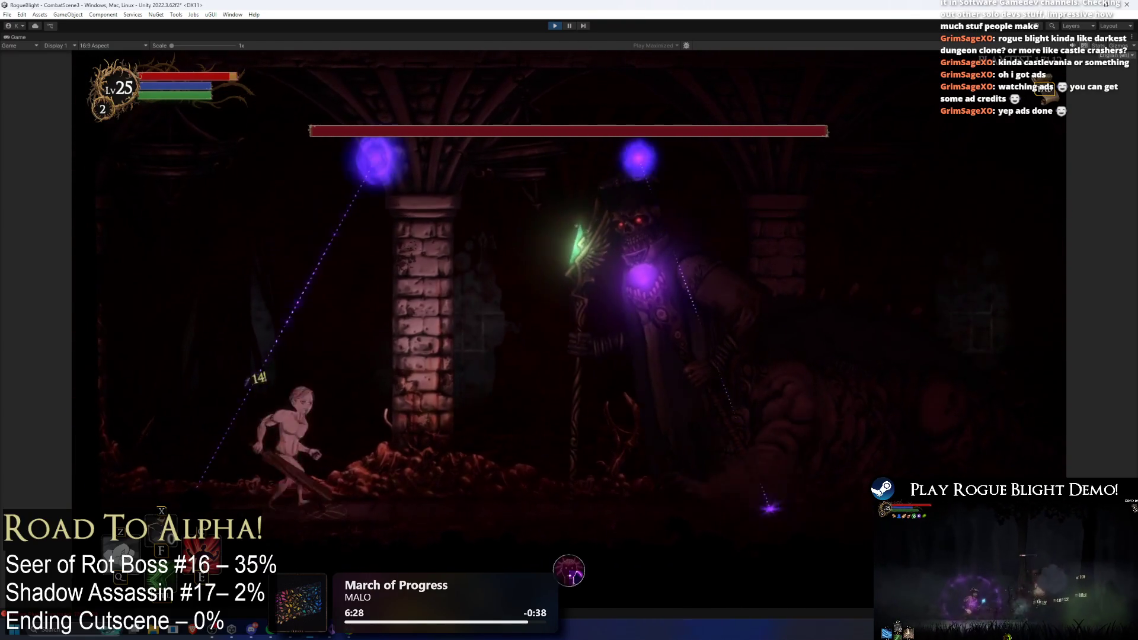
{"action": "key", "text": "d"}
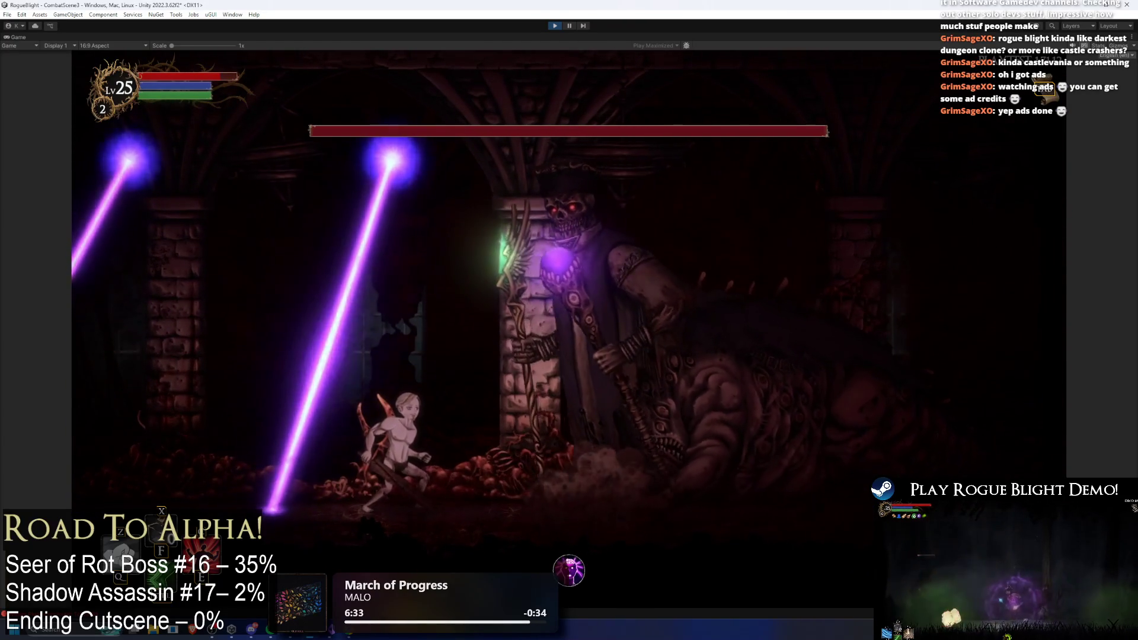
{"action": "key", "text": "shift"}
{"action": "key", "text": "a"}
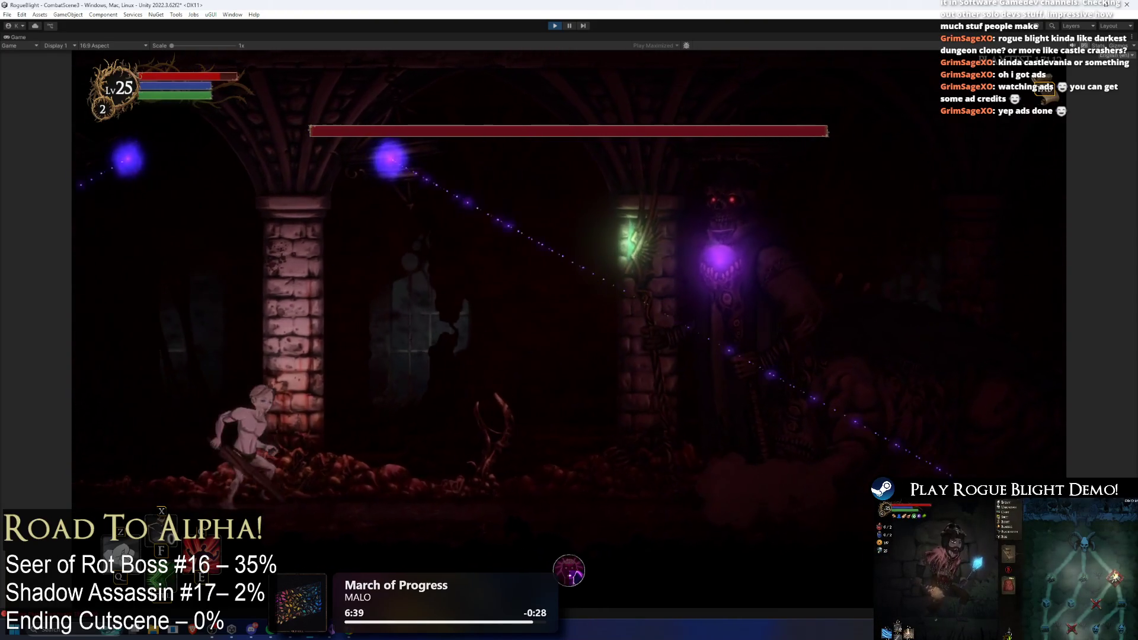
- Run the player back and forth across the arena, then exit play mode with Ctrl+P
{"action": "key", "text": "d"}
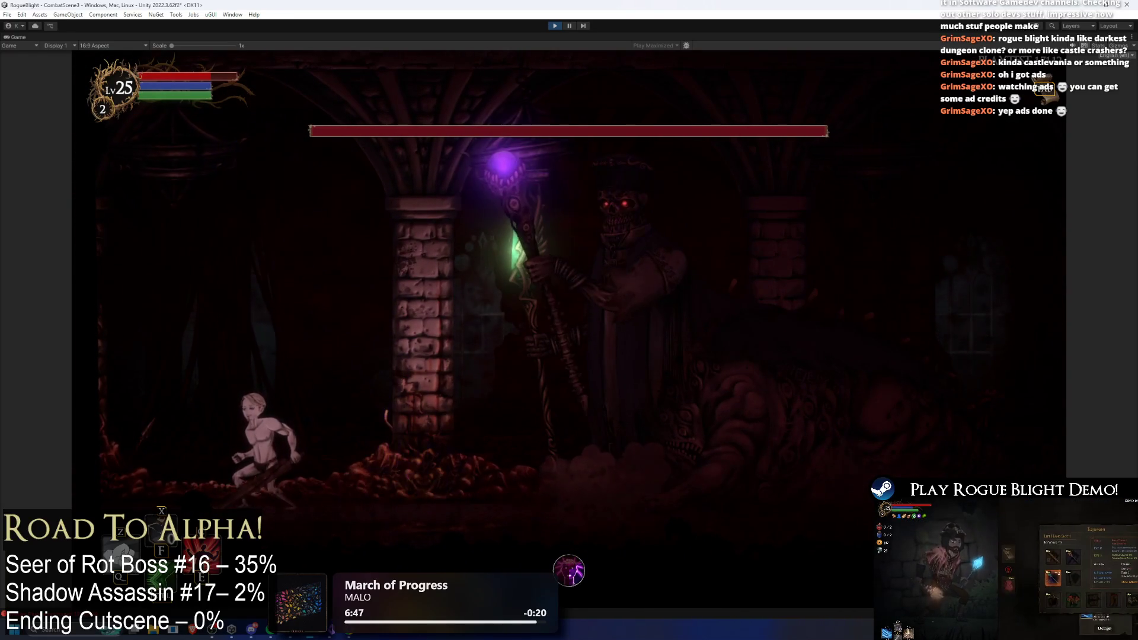
{"action": "key", "text": "d"}
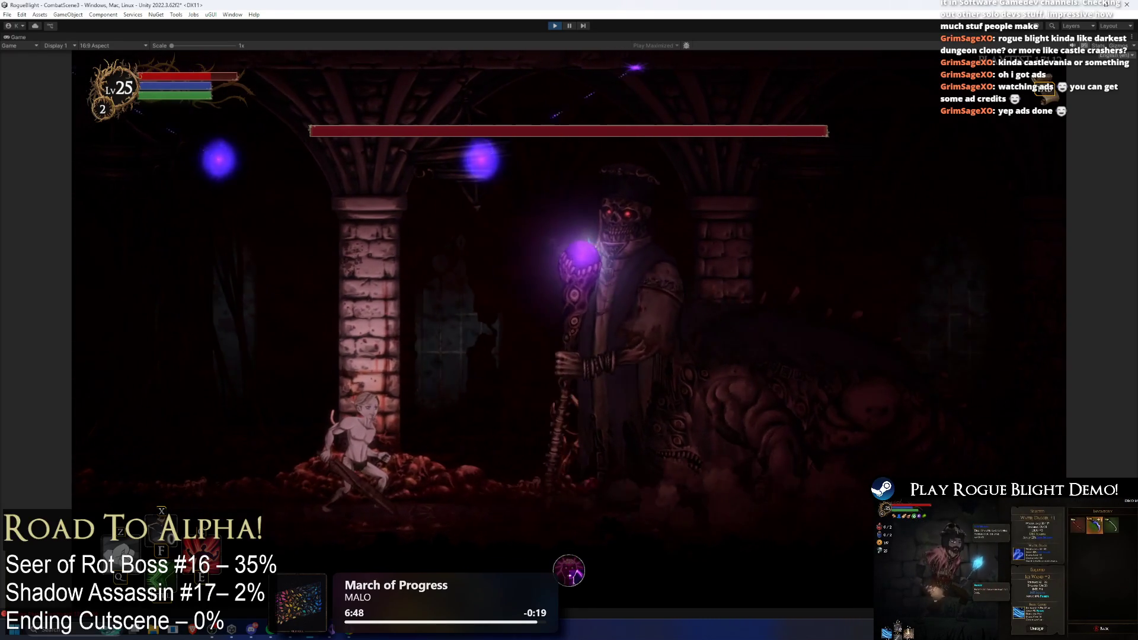
{"action": "key", "text": "d"}
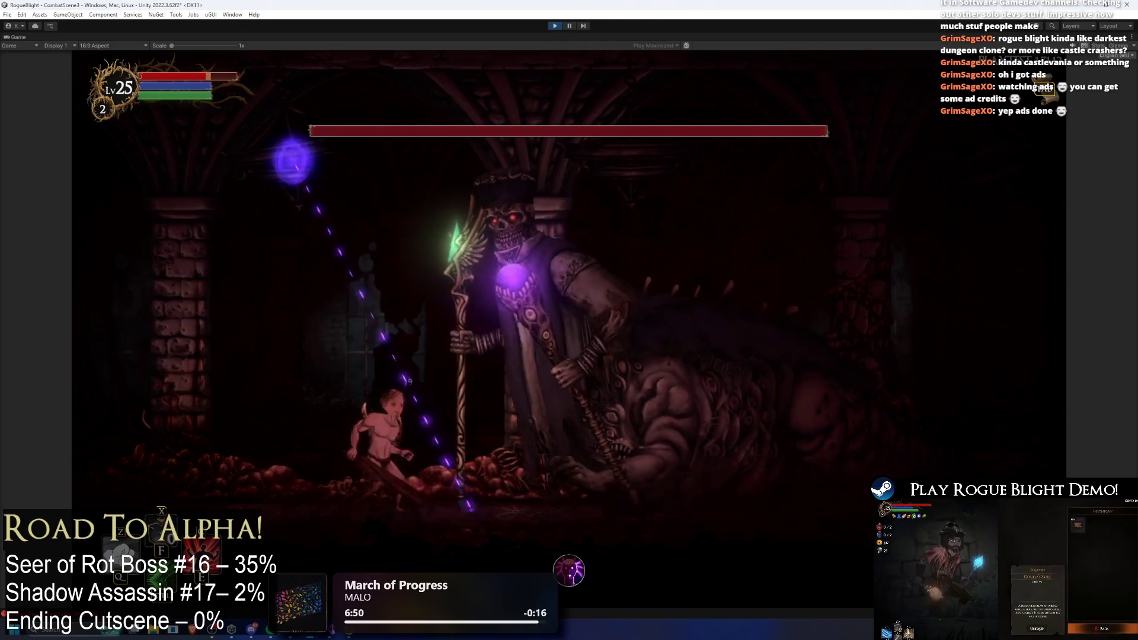
{"action": "key", "text": "a"}
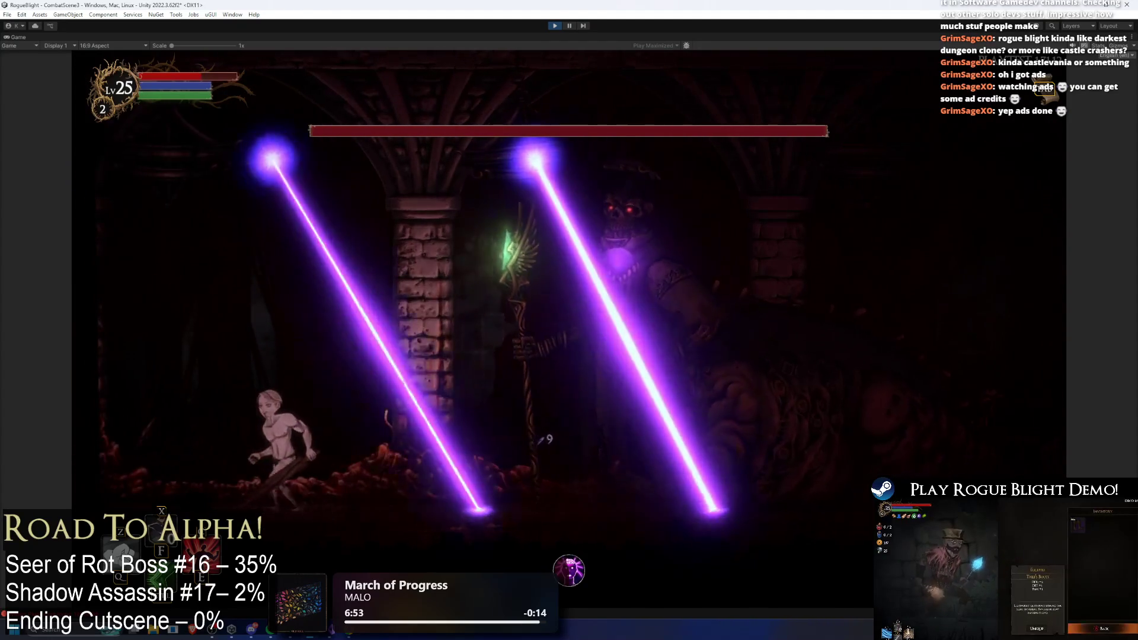
{"action": "key", "text": "a"}
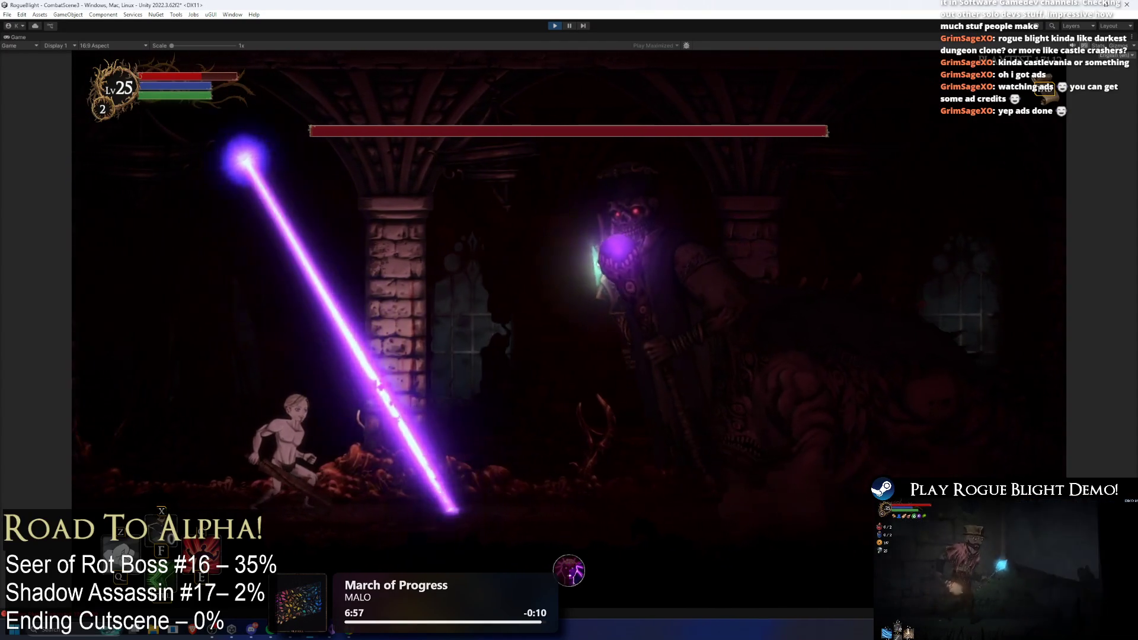
{"action": "key", "text": "d"}
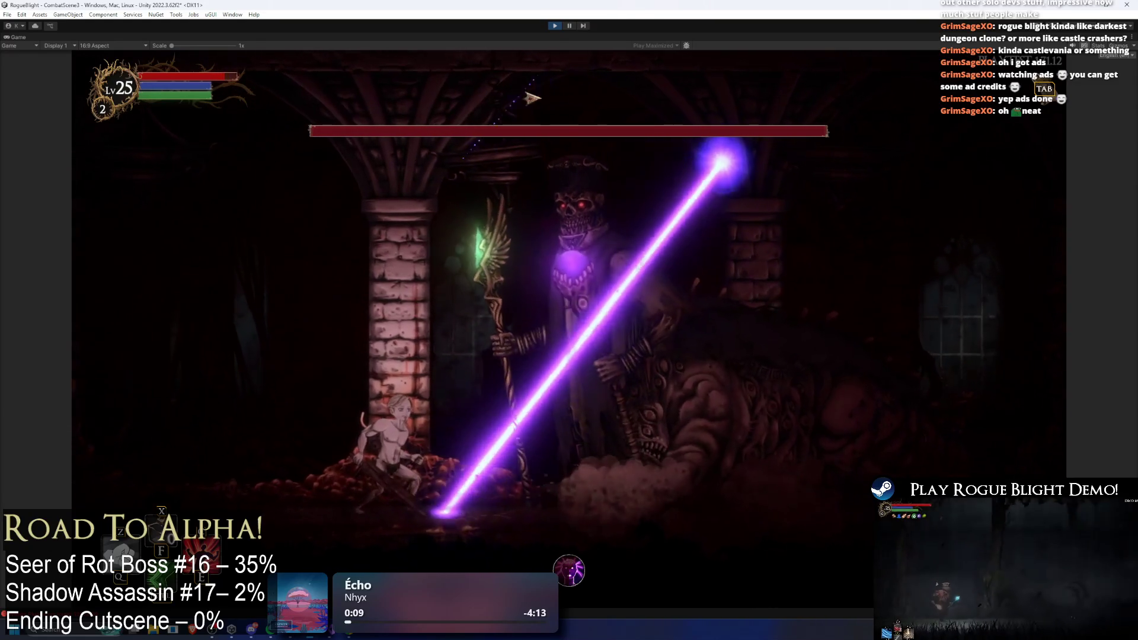
{"action": "key", "text": "ctrl+p"}
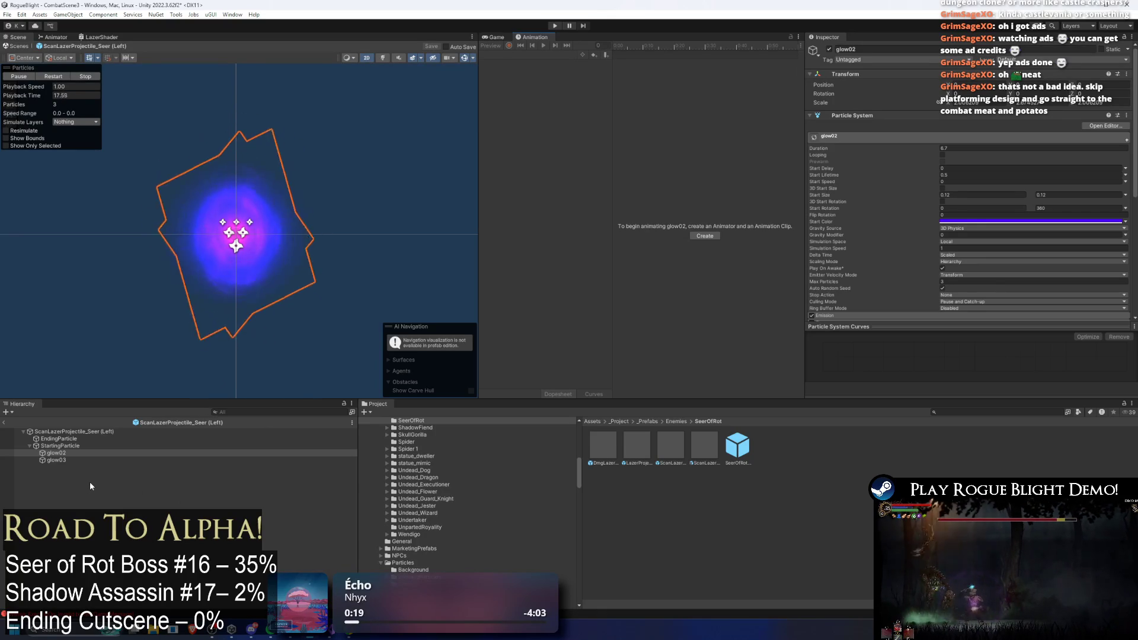
- Collapse StartingParticle and inspect the left scan laser root, SeerOfRot prefab and EndingParticle
{"action": "left_click", "coordinate": [76, 446]}
{"action": "key", "text": "Left"}
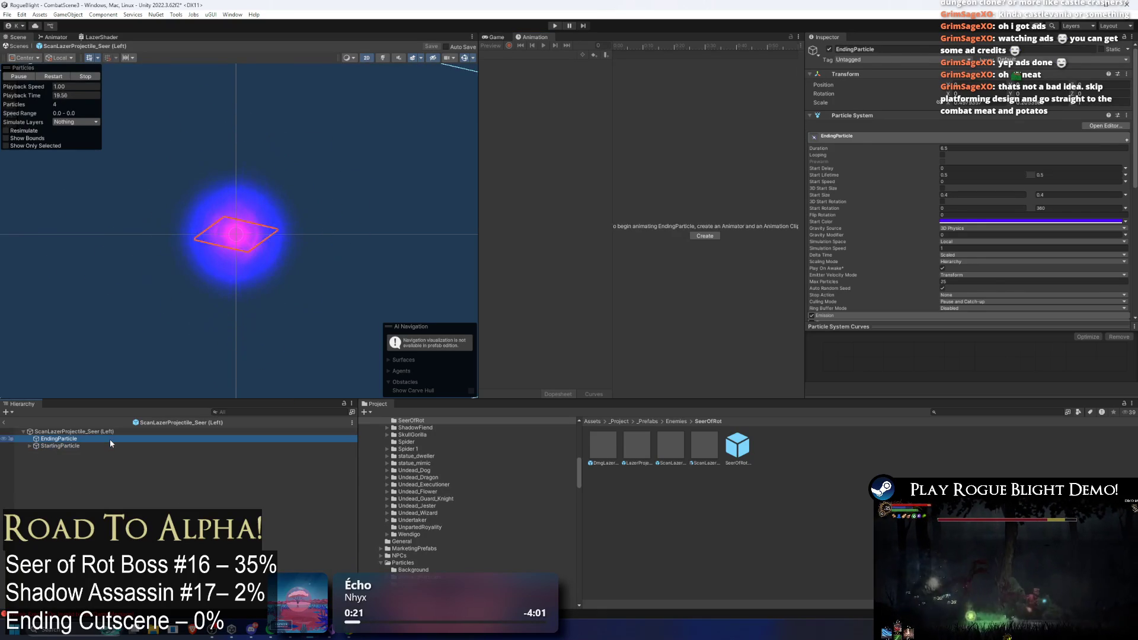
{"action": "key", "text": "Left"}
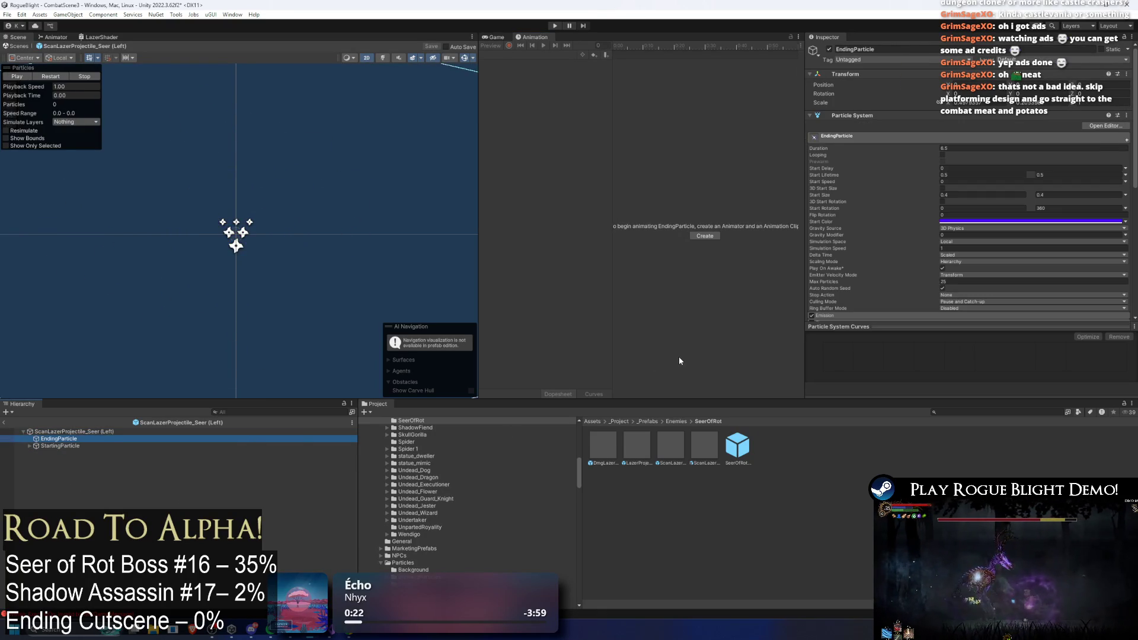
{"action": "left_click", "coordinate": [731, 456]}
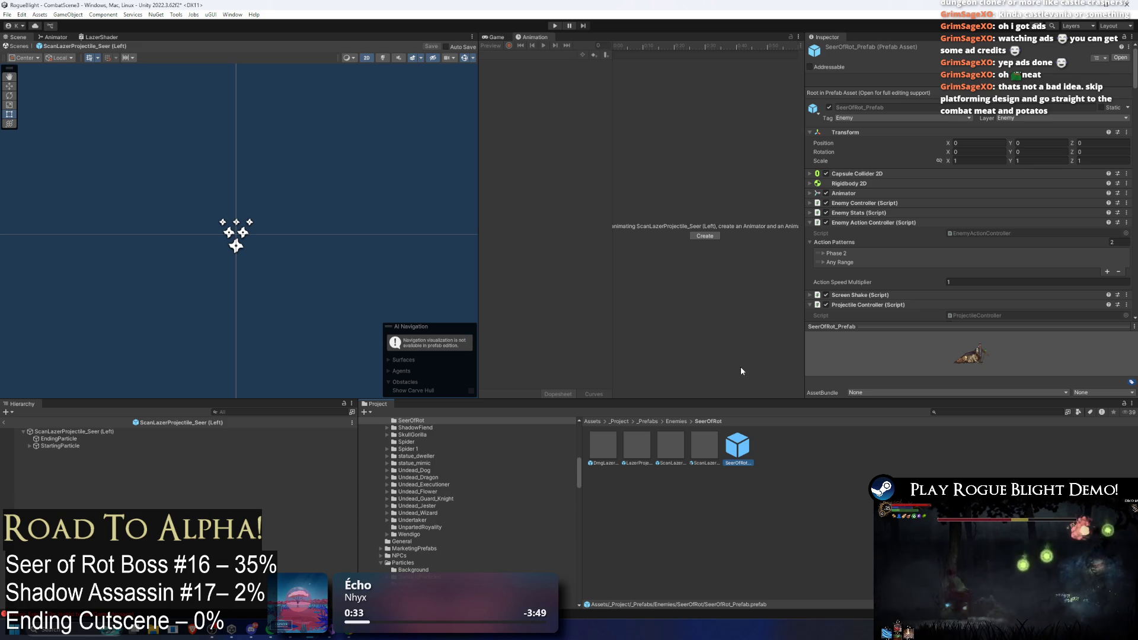
{"action": "left_click", "coordinate": [670, 442]}
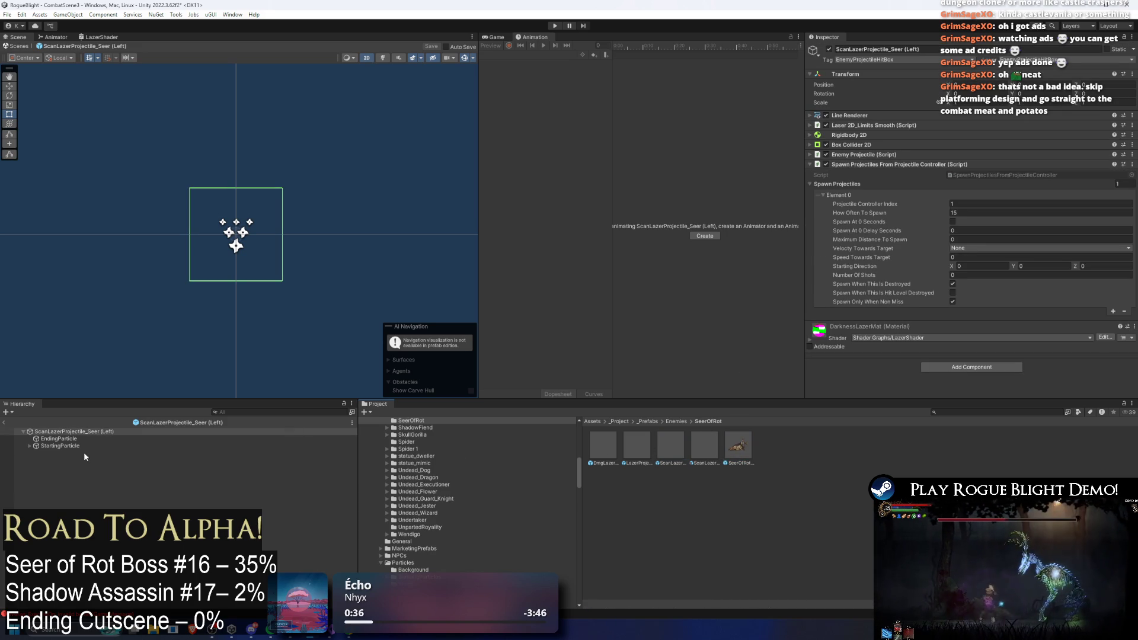
{"action": "left_click", "coordinate": [84, 440]}
{"action": "key", "text": "Up"}
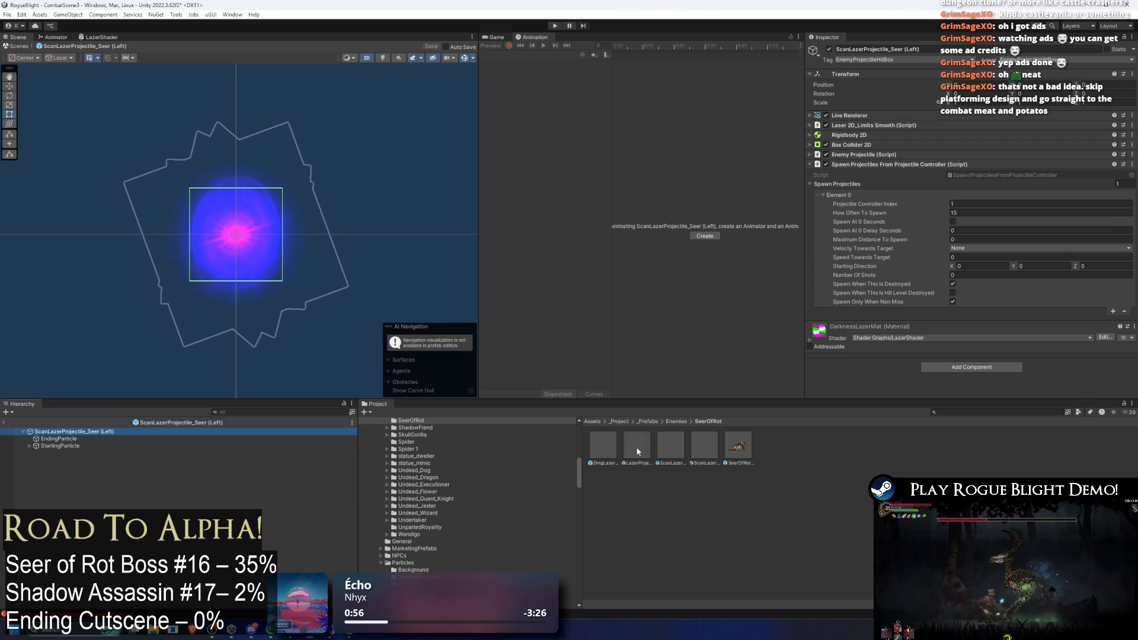
- Check the SeerOfRot and ScanLazer prefabs, then open DmgLazerProjectile_Seer for editing
{"action": "left_click", "coordinate": [723, 449]}
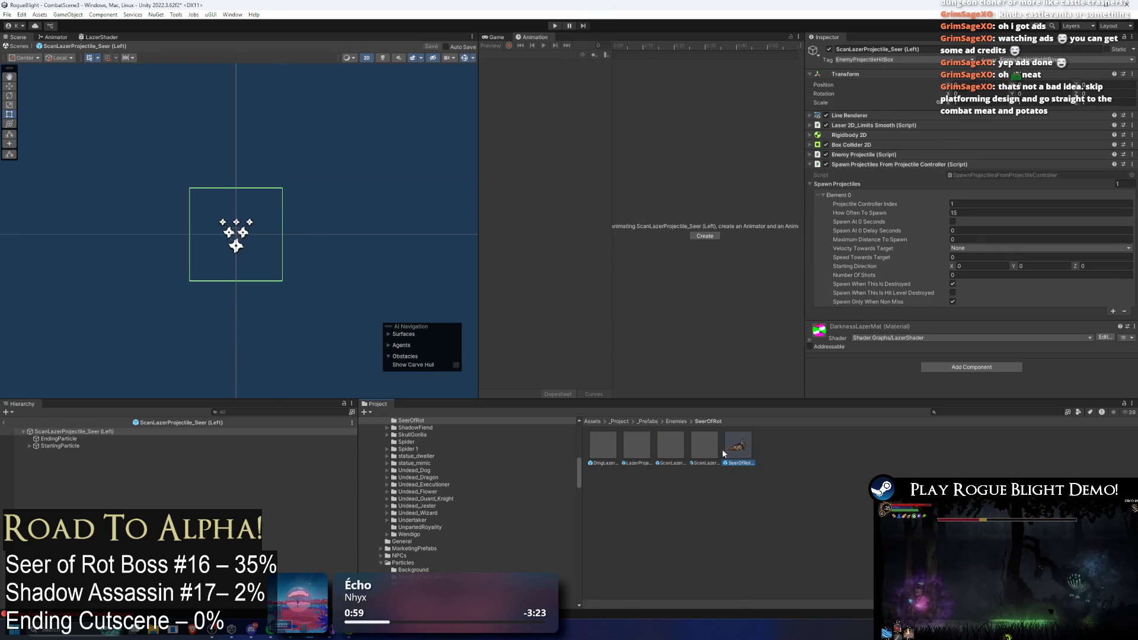
{"action": "left_click", "coordinate": [671, 444]}
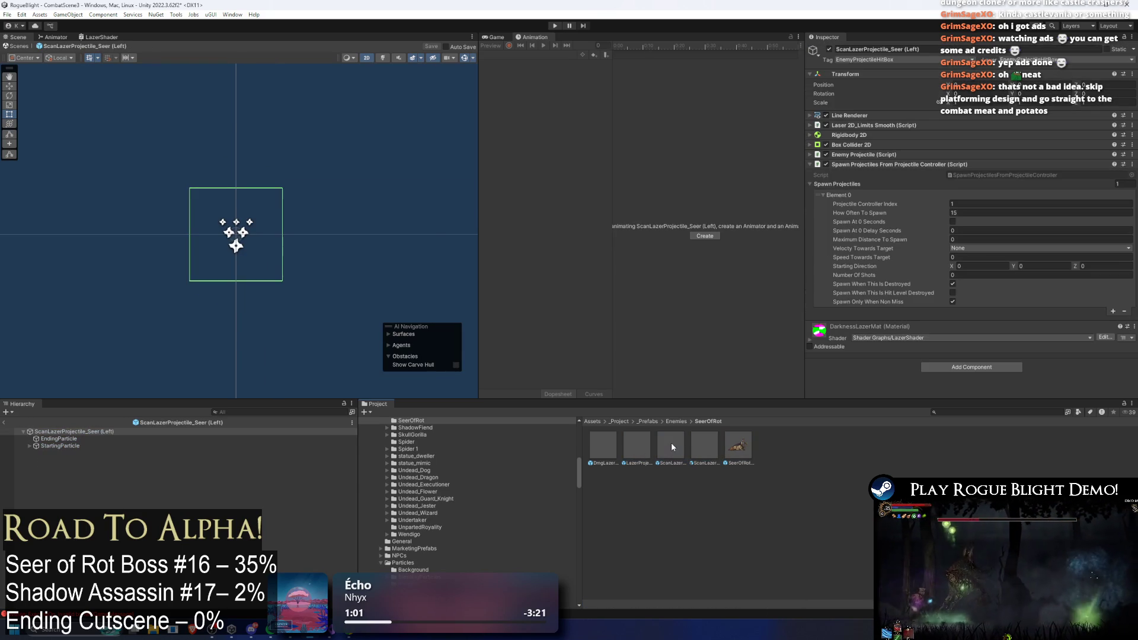
{"action": "double_click", "coordinate": [601, 440]}
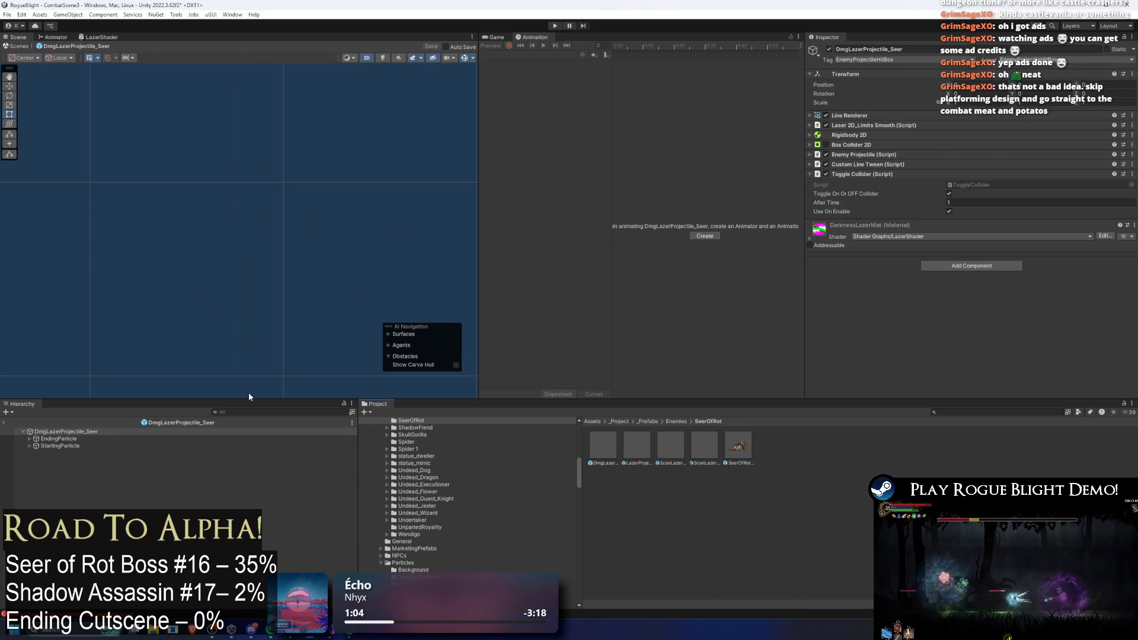
- Select the DmgLazerProjectile_Seer root, then open SeerOfRot_Prefab for editing
{"action": "left_click", "coordinate": [47, 430]}
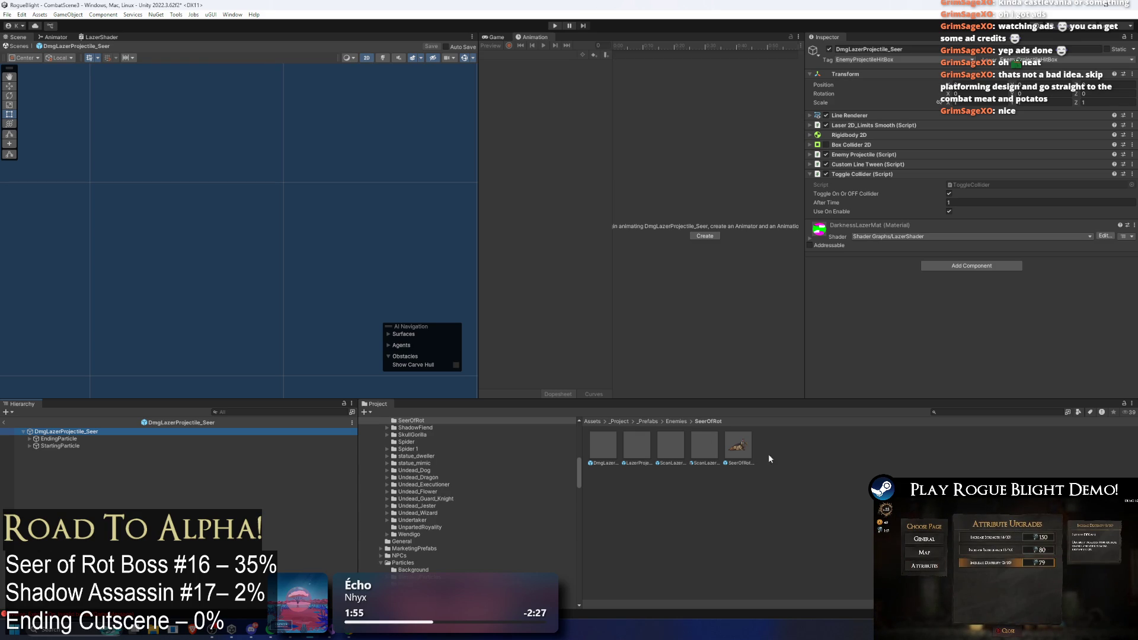
{"action": "double_click", "coordinate": [740, 444]}
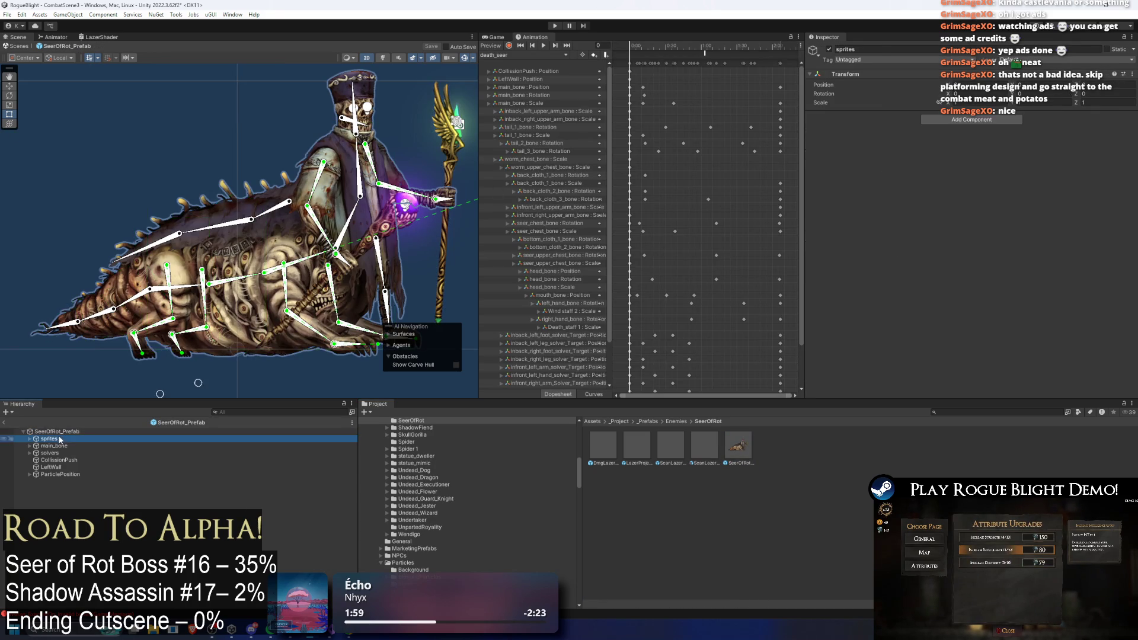
- Review the Projectile Controller's Dmg Lazer 1, Scan Lazer 1 and Scan Lazer 2 entries
{"action": "left_click", "coordinate": [676, 422]}
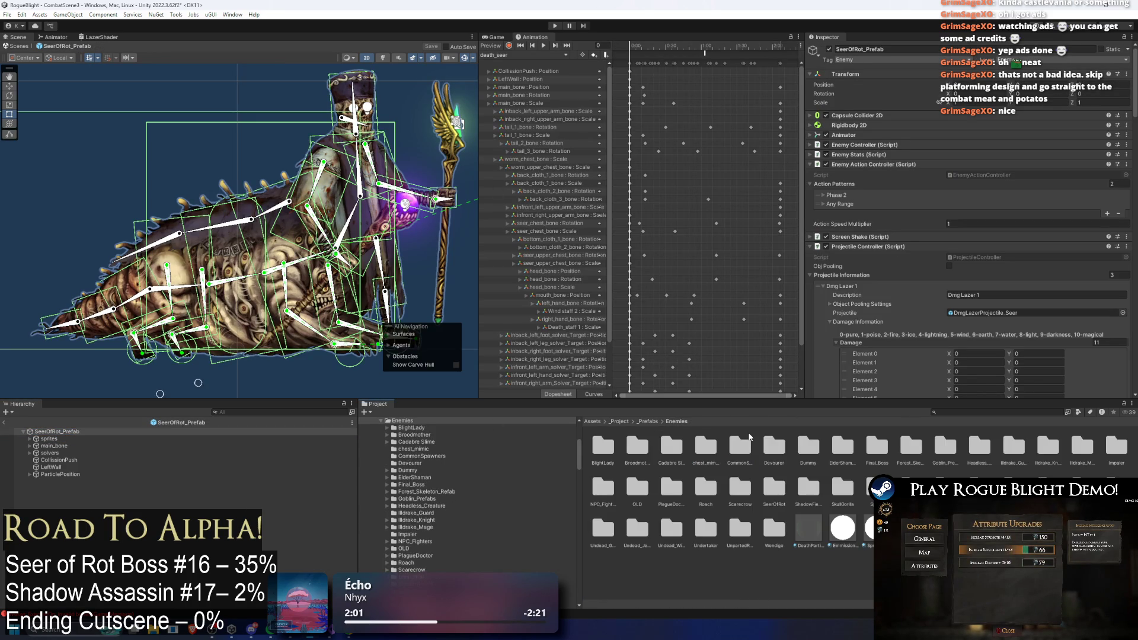
{"action": "left_click", "coordinate": [948, 412]}
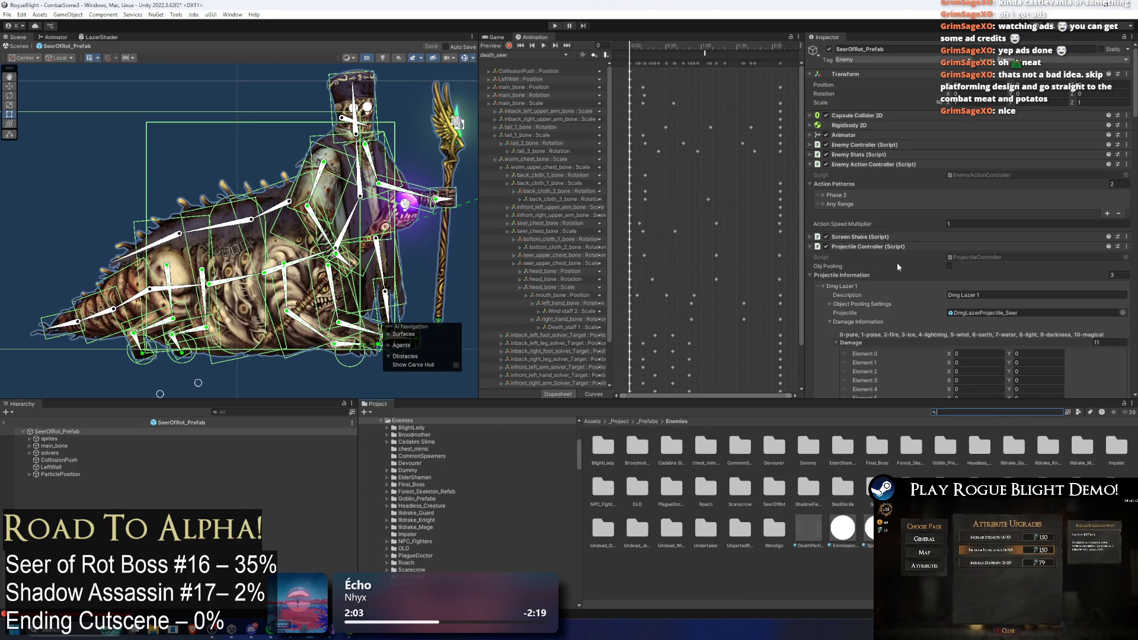
{"action": "left_click", "coordinate": [883, 282]}
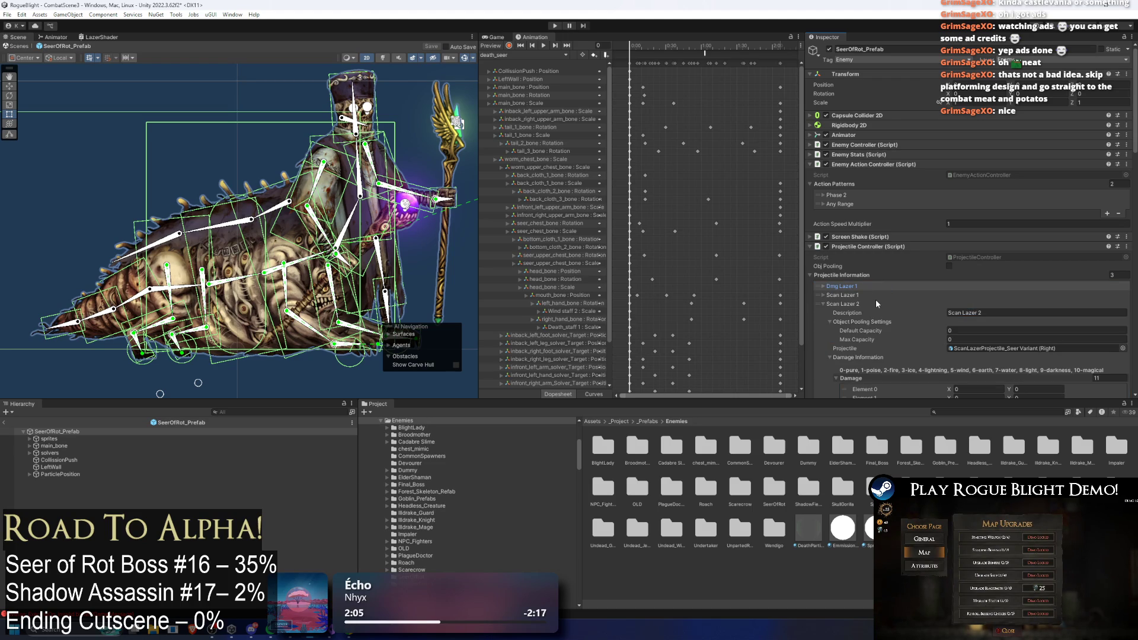
{"action": "left_click", "coordinate": [875, 300]}
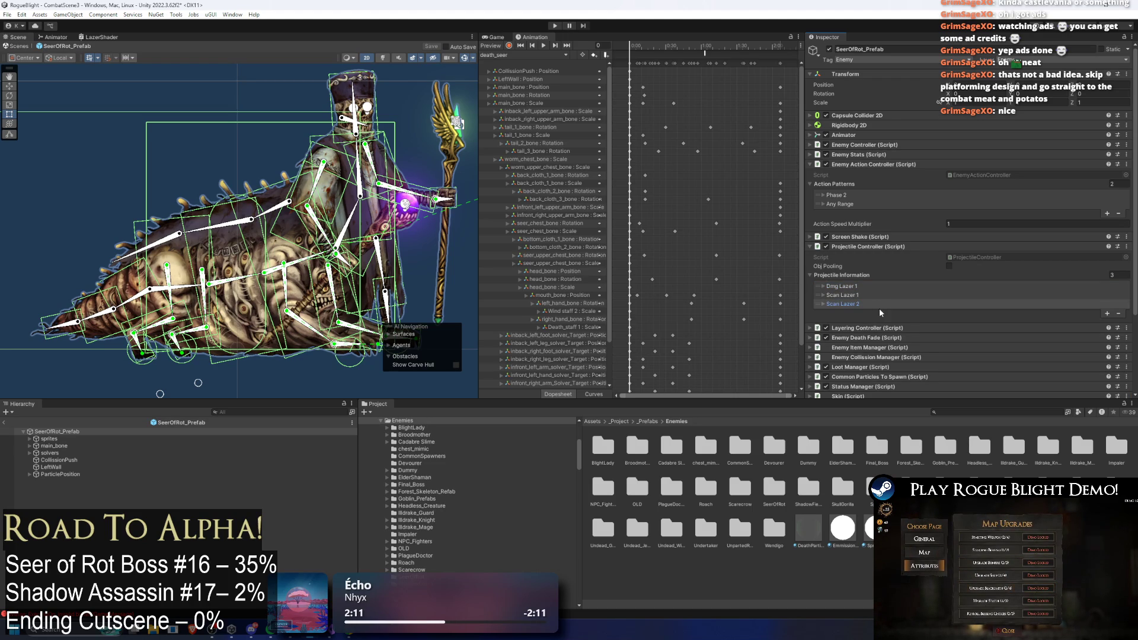
{"action": "left_click", "coordinate": [863, 296]}
{"action": "scroll", "coordinate": [863, 297], "scroll_direction": "down", "scroll_amount": 3}
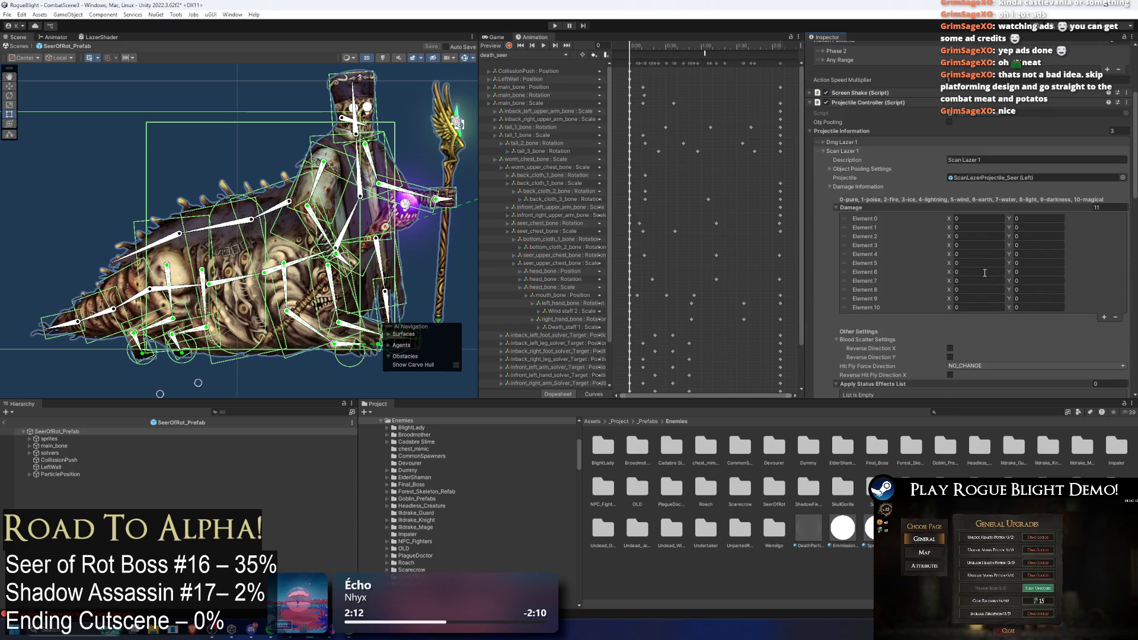
{"action": "left_click", "coordinate": [853, 194]}
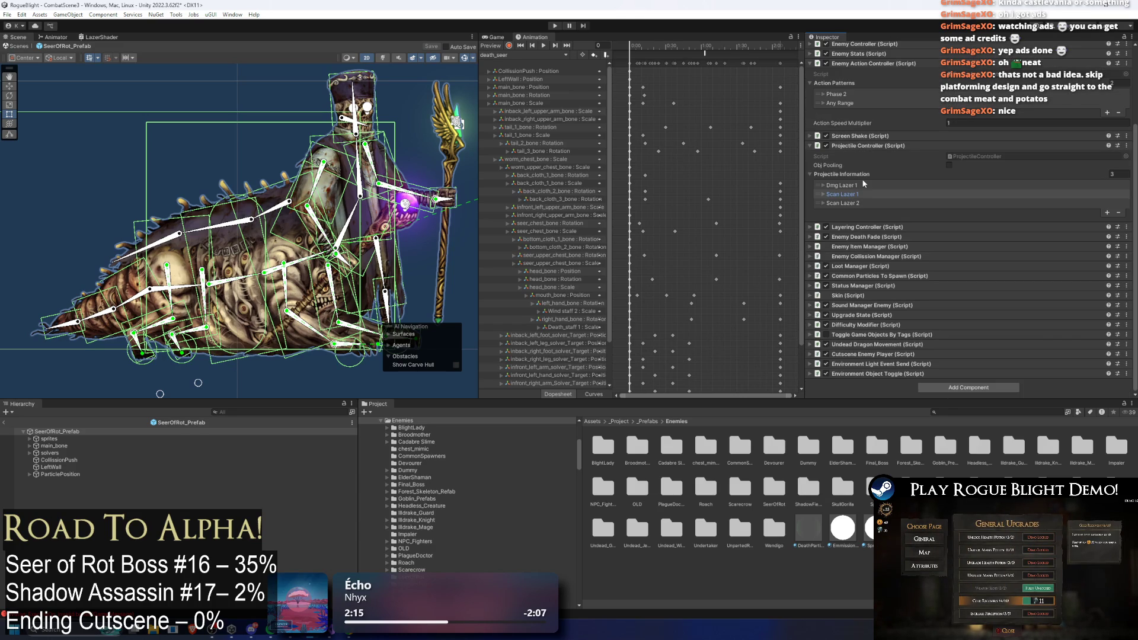
{"action": "left_click", "coordinate": [863, 184]}
{"action": "scroll", "coordinate": [1032, 239], "scroll_direction": "down", "scroll_amount": 3}
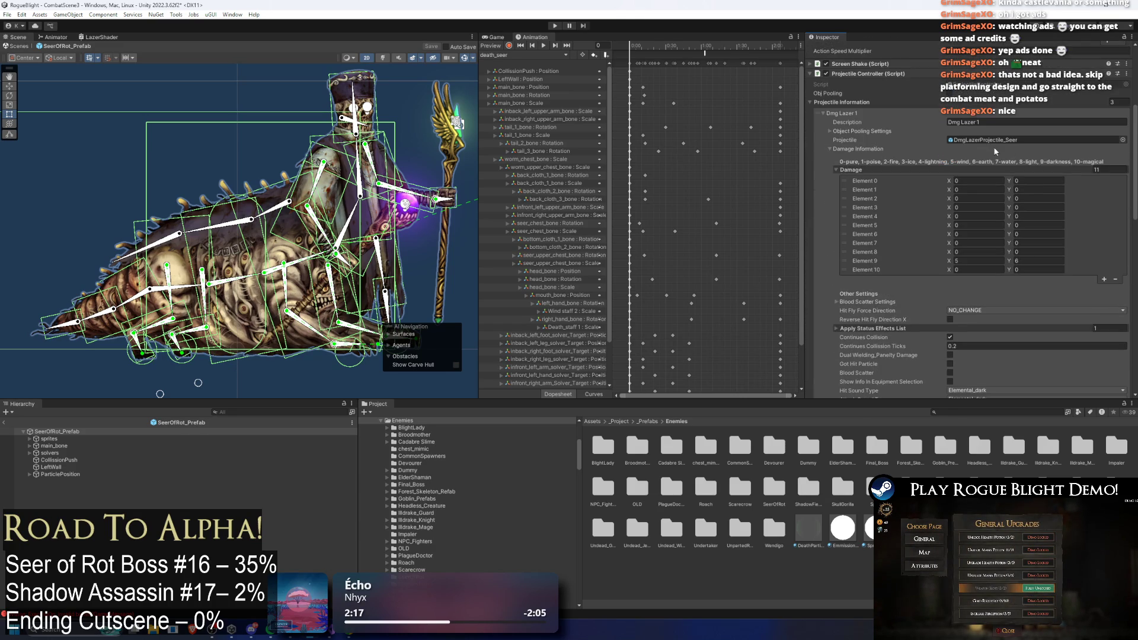
- Jump to the DmgLazerProjectile_Seer prefab asset and expand its Enemy Projectile settings
{"action": "left_click", "coordinate": [995, 141]}
{"action": "left_click", "coordinate": [611, 453]}
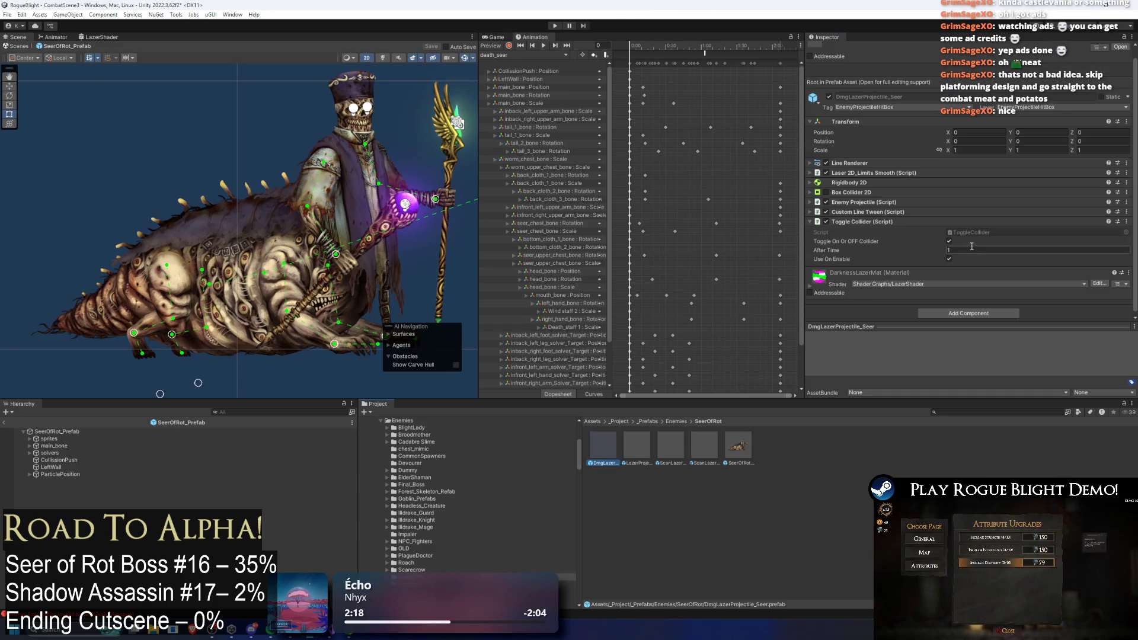
{"action": "left_click", "coordinate": [860, 199]}
{"action": "scroll", "coordinate": [950, 254], "scroll_direction": "down", "scroll_amount": 3}
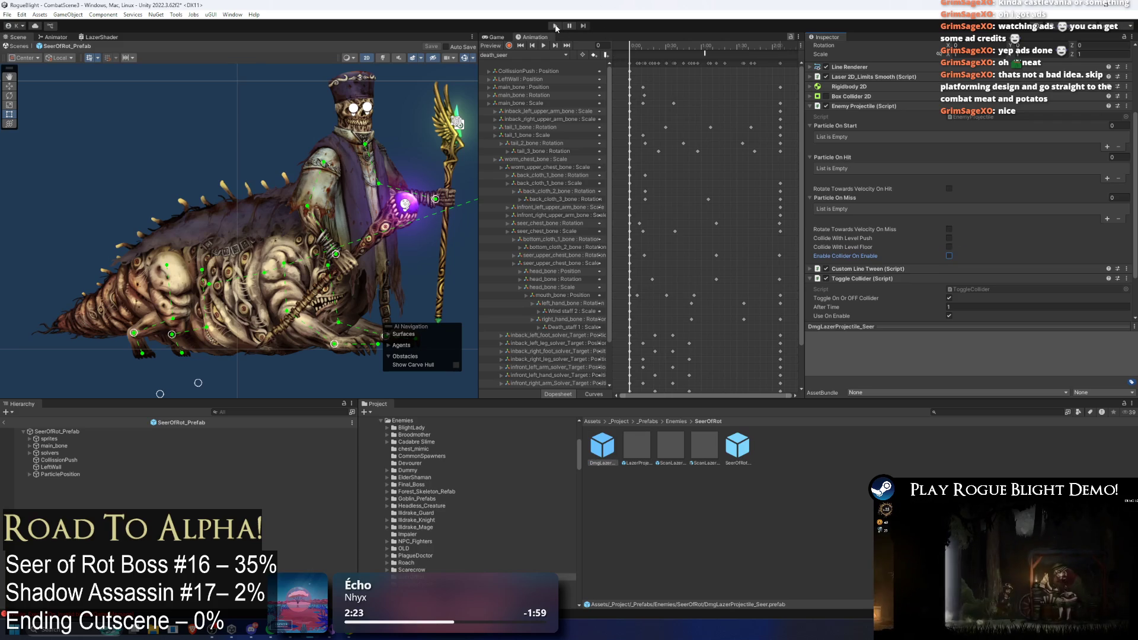
- Save the prefab changes and start another playtest
{"action": "key", "text": "ctrl+s"}
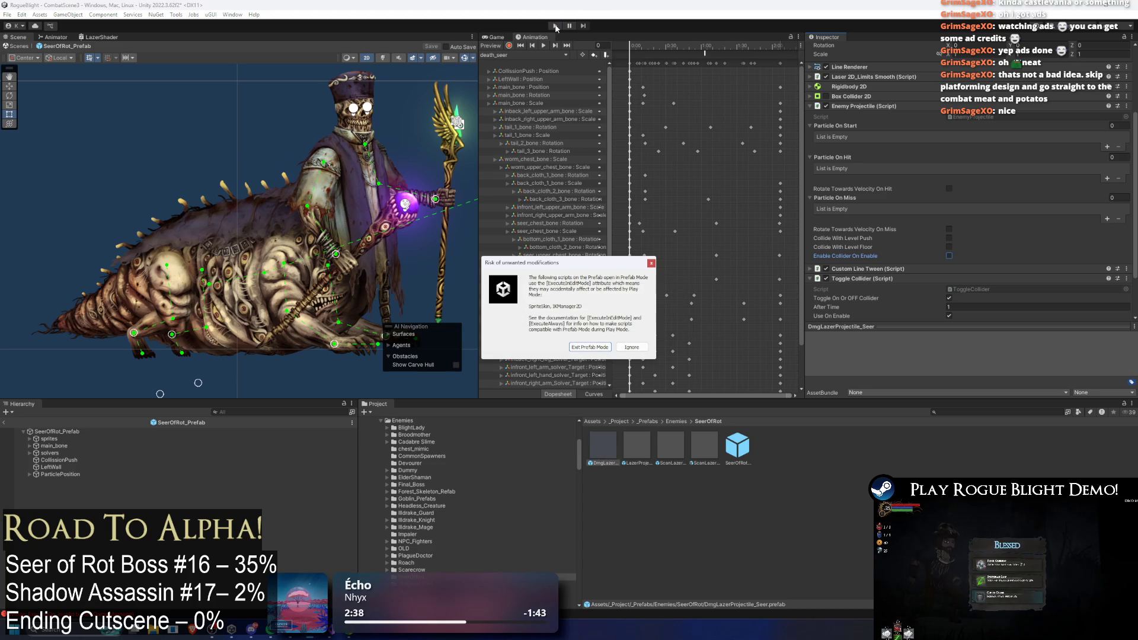
{"action": "left_click", "coordinate": [555, 26]}
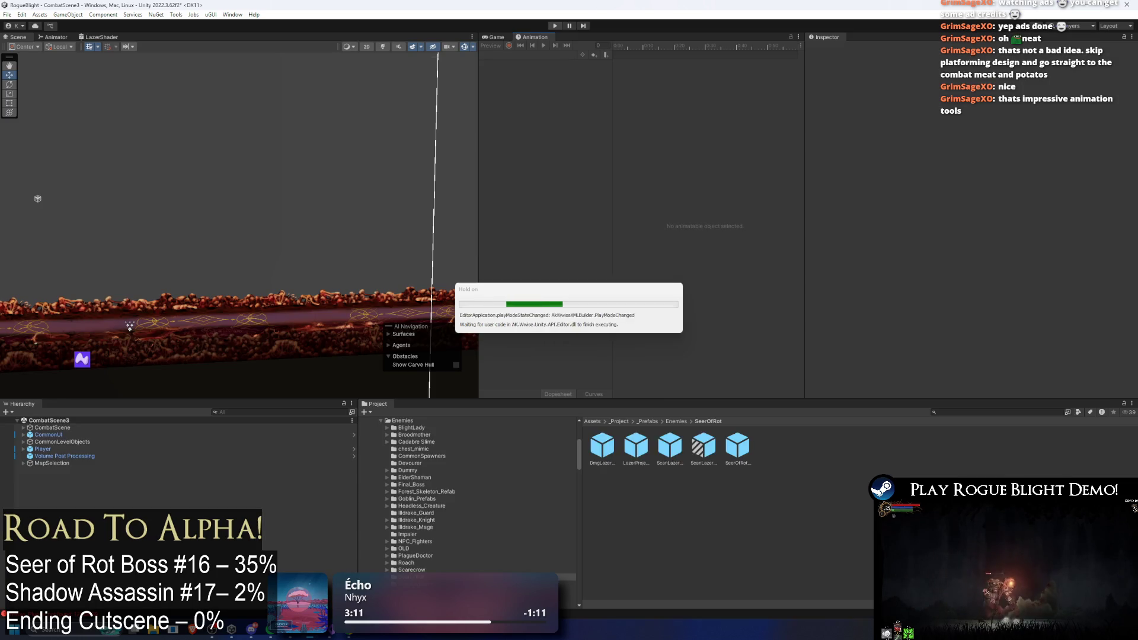
- Change DmgLazerProjectile_Seer's Toggle Collider After Time to 0.45 and save the prefab
{"action": "double_click", "coordinate": [602, 444]}
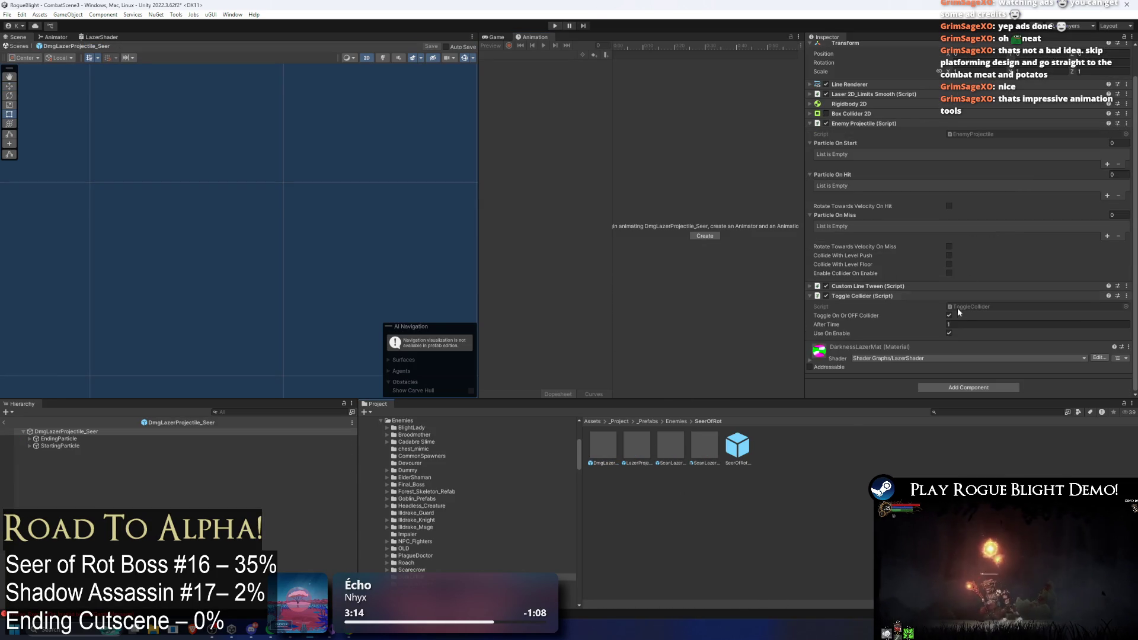
{"action": "left_click", "coordinate": [961, 323]}
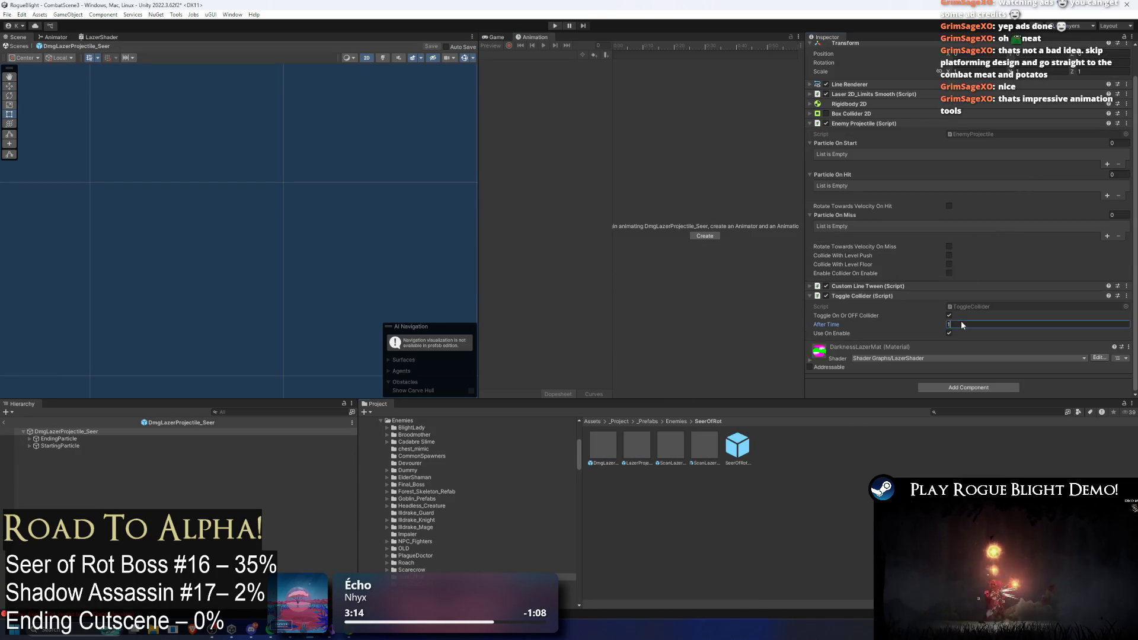
{"action": "type", "text": "0.45"}
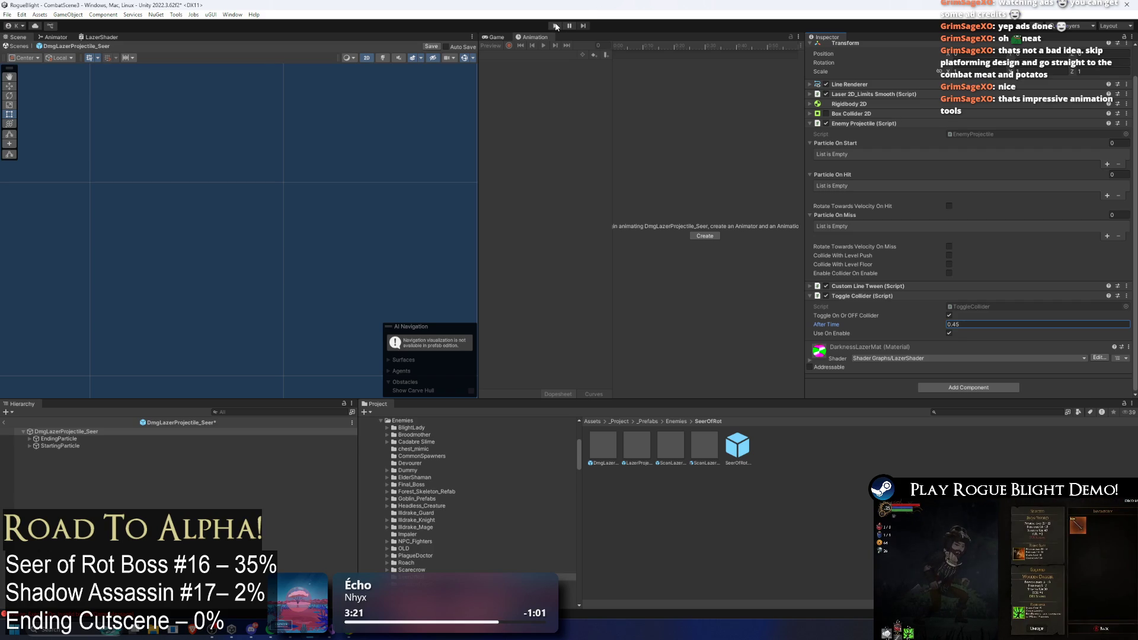
{"action": "key", "text": "ctrl+s"}
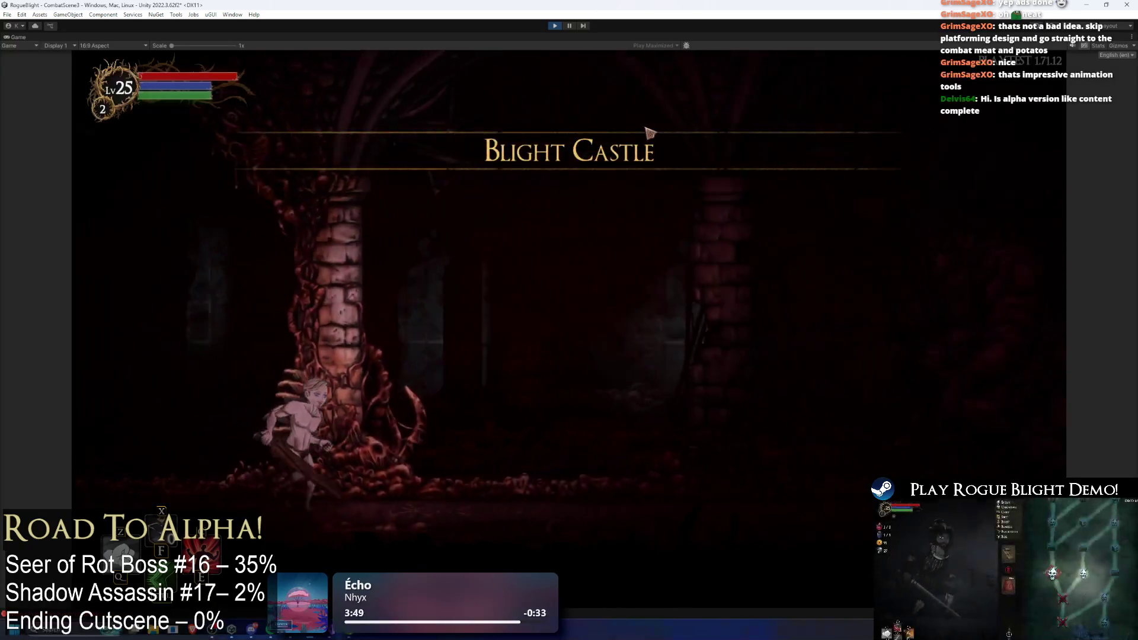
- Walk right through Blight Castle to the Seer of Rot and attack it
{"action": "key", "text": "d"}
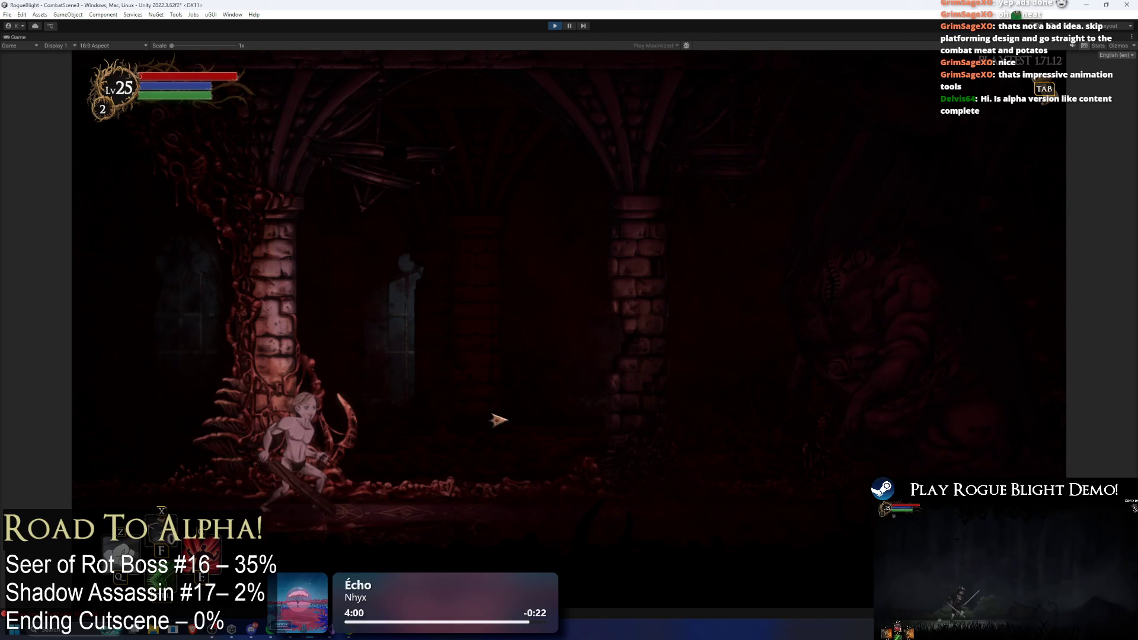
{"action": "key", "text": "d"}
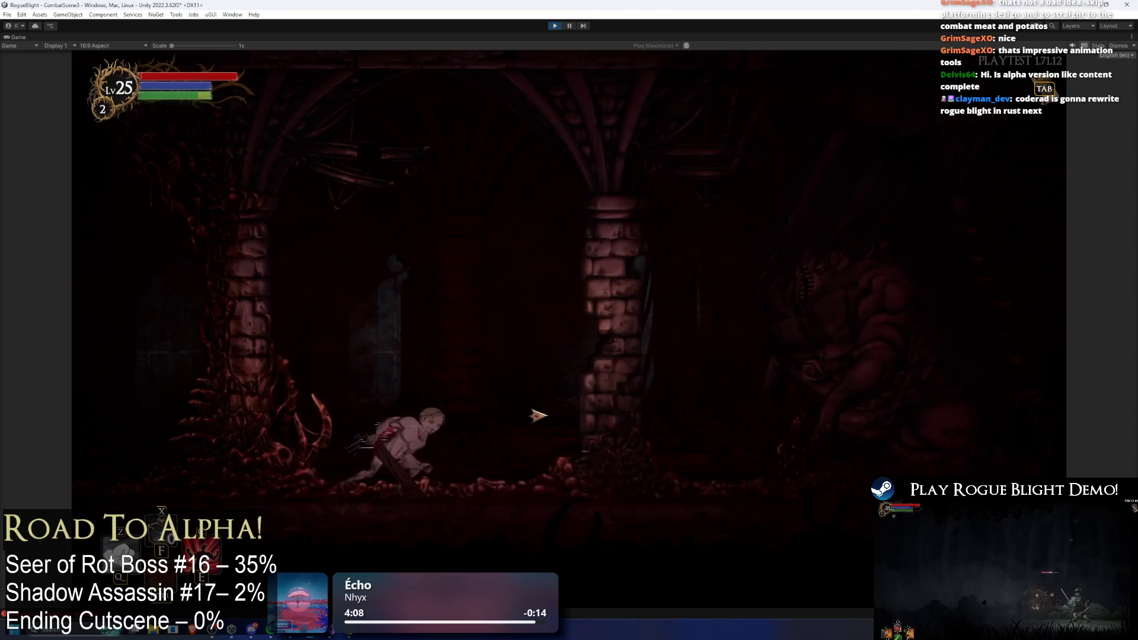
{"action": "left_click", "coordinate": [796, 484]}
{"action": "key", "text": "a"}
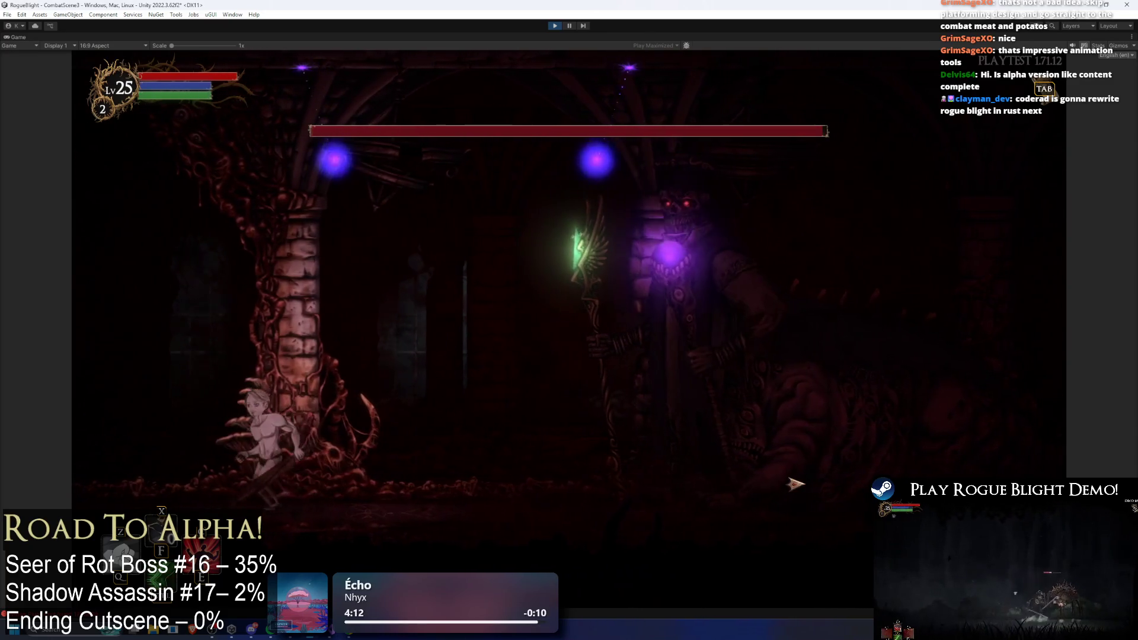
{"action": "key", "text": "a"}
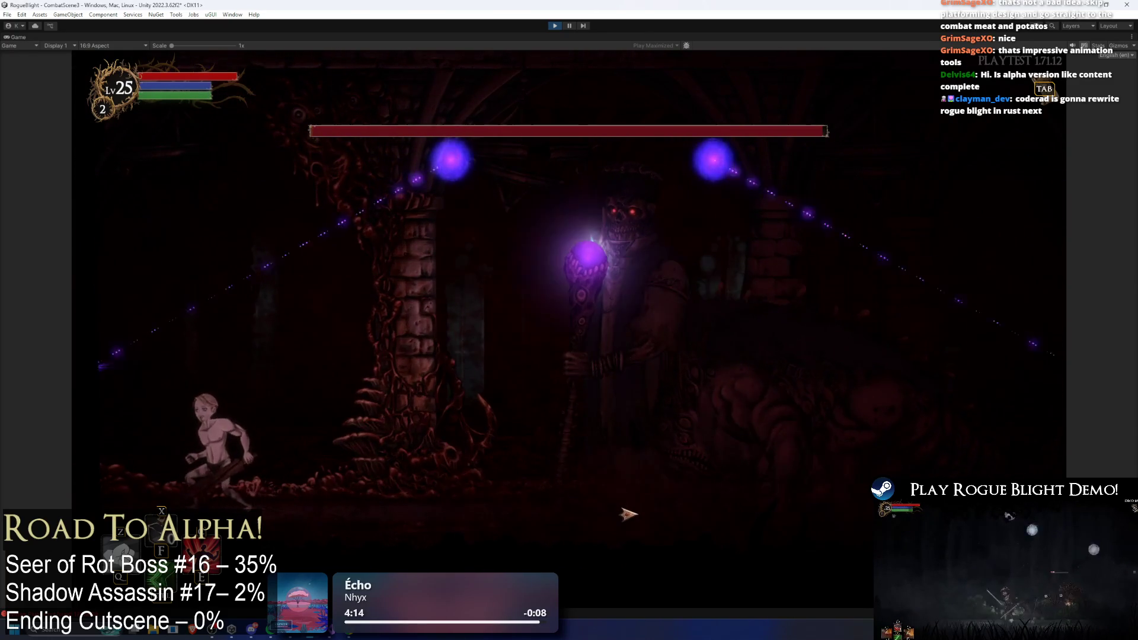
{"action": "key", "text": "d"}
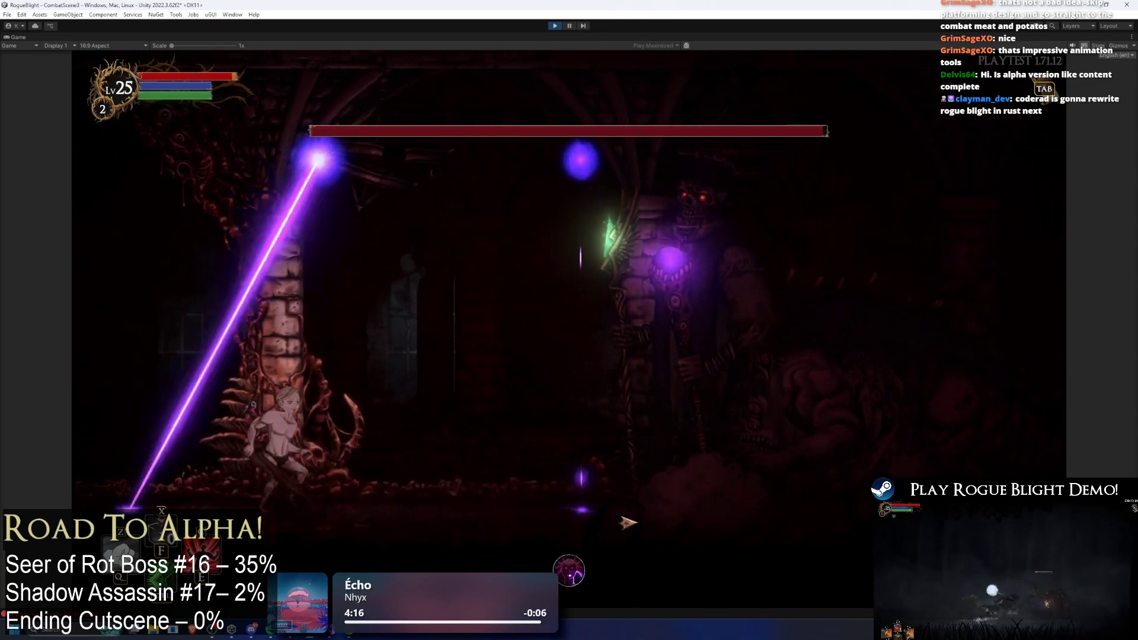
{"action": "key", "text": "d"}
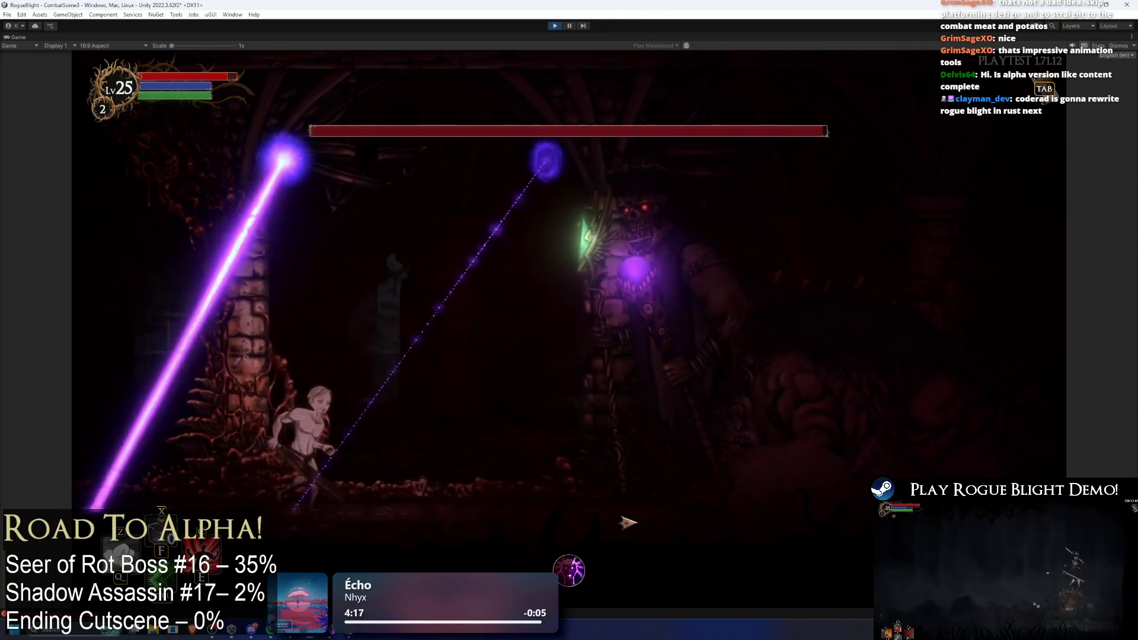
{"action": "key", "text": "d"}
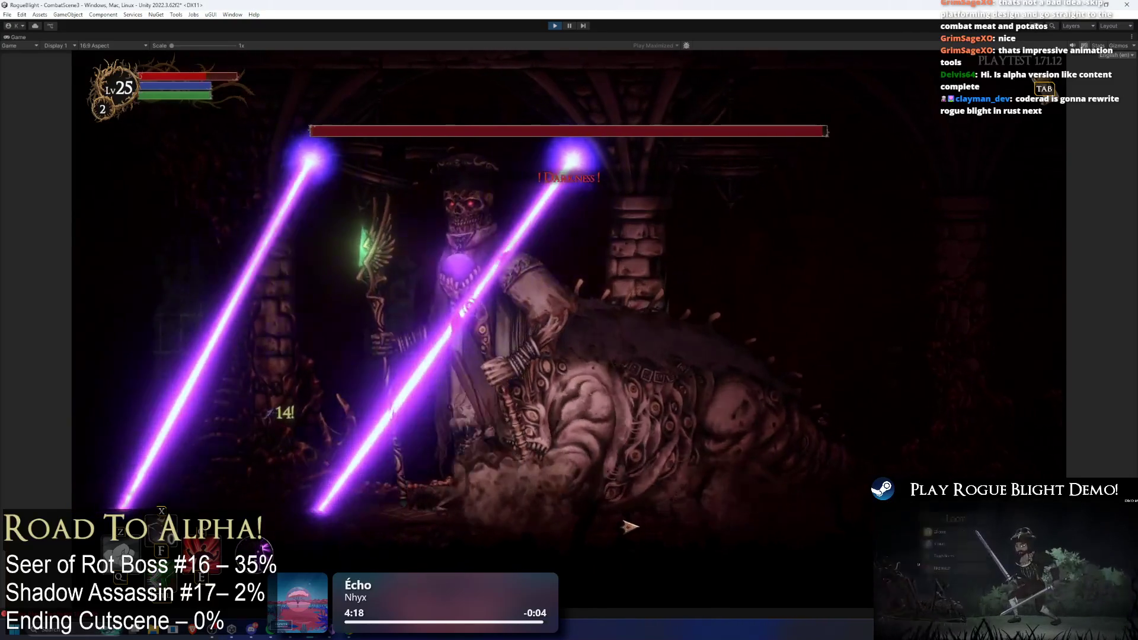
- Move back and forth around the boss while its purple scanning lasers fire
{"action": "key", "text": "a"}
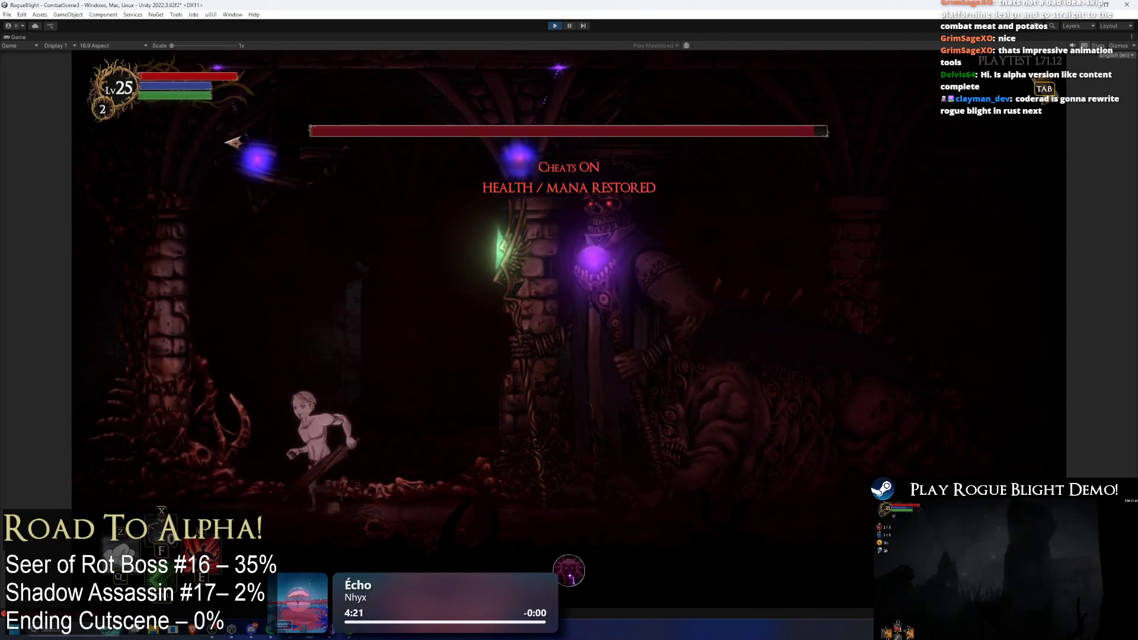
{"action": "key", "text": "a"}
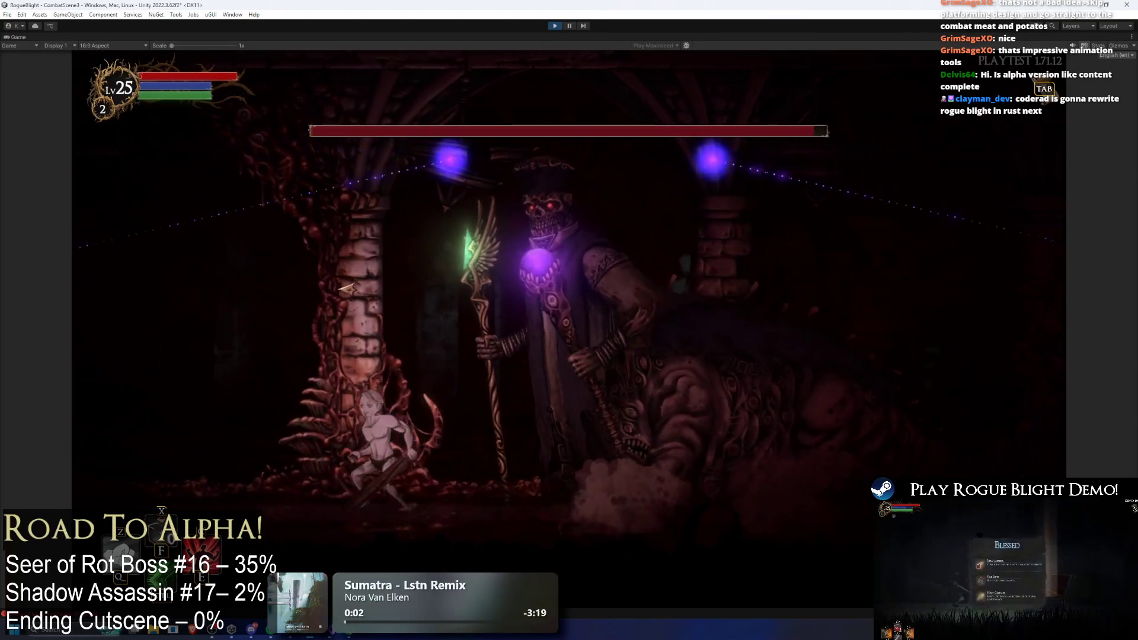
{"action": "key", "text": "a"}
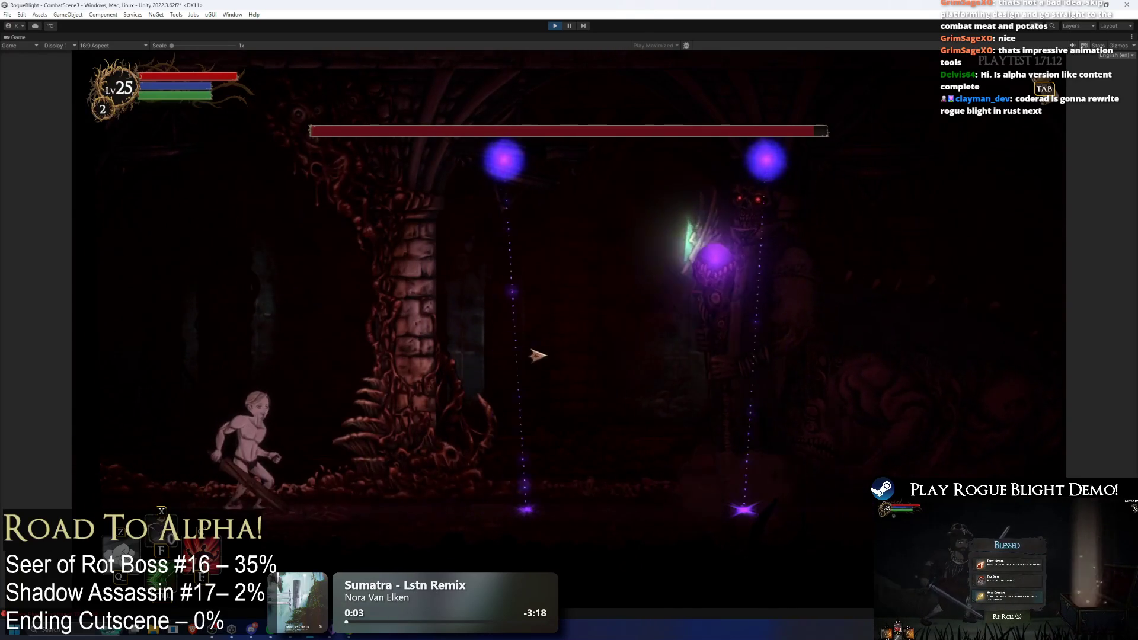
{"action": "key", "text": "d"}
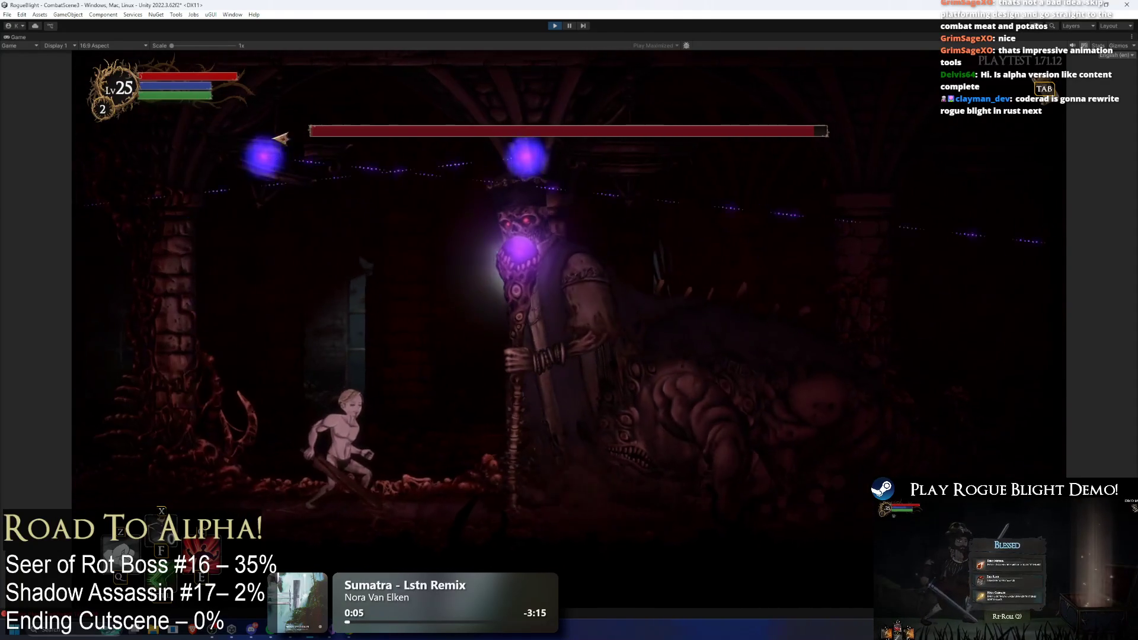
{"action": "key", "text": "d"}
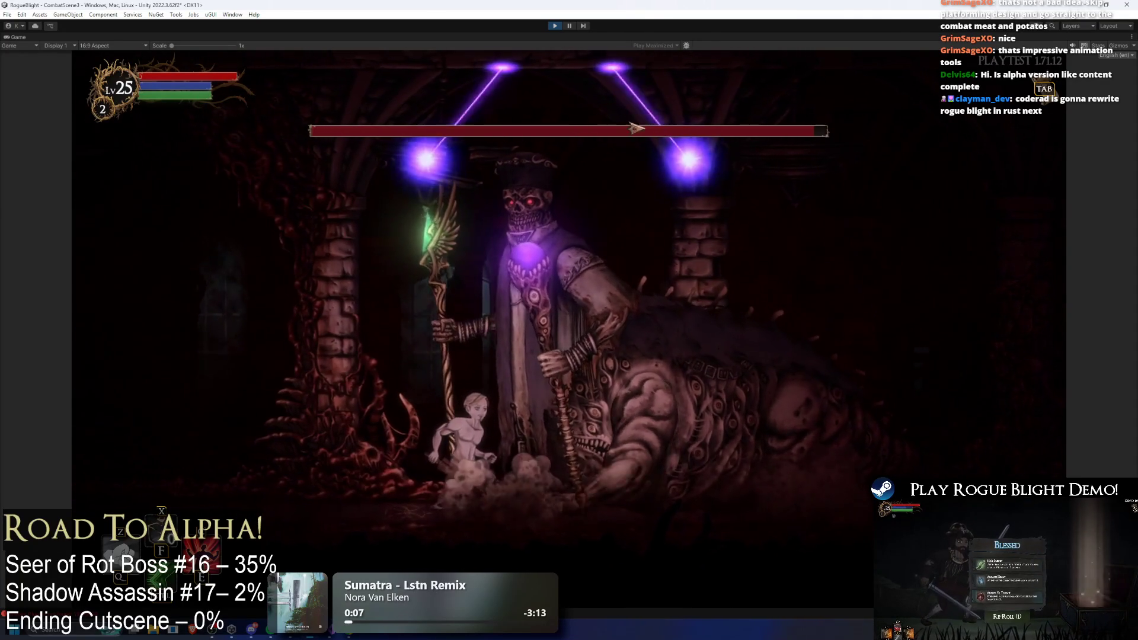
{"action": "key", "text": "a"}
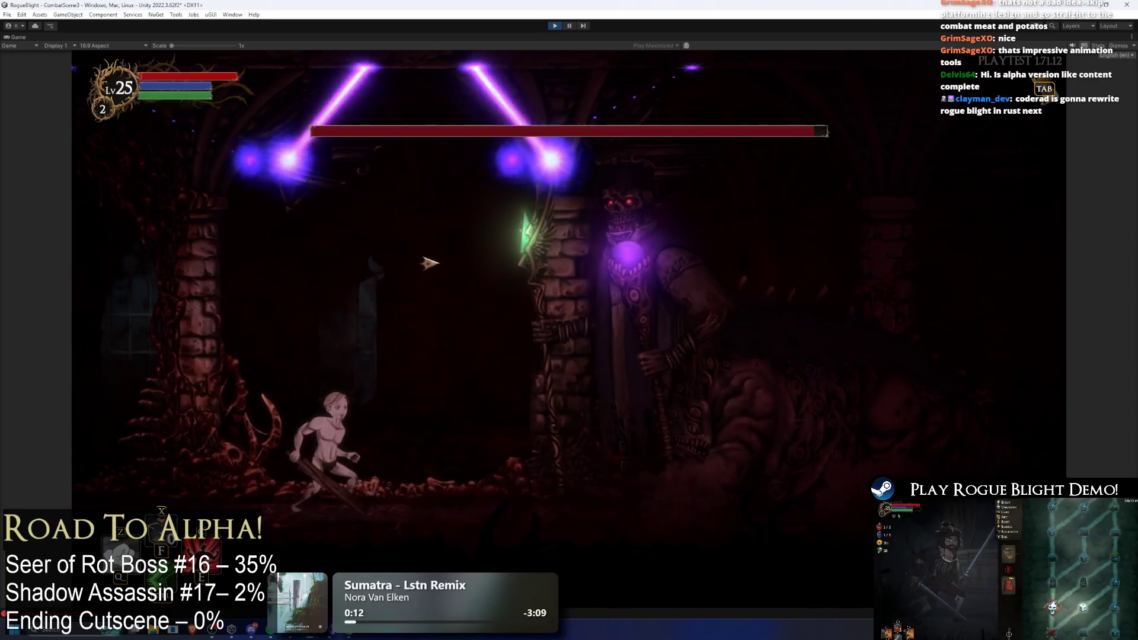
{"action": "key", "text": "d"}
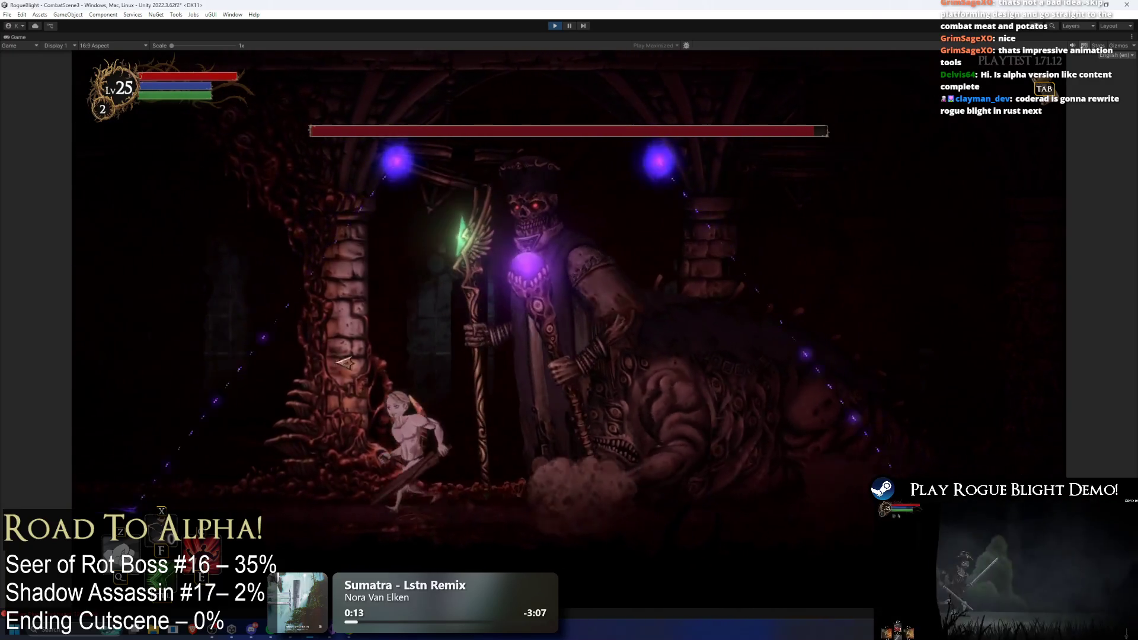
{"action": "key", "text": "a"}
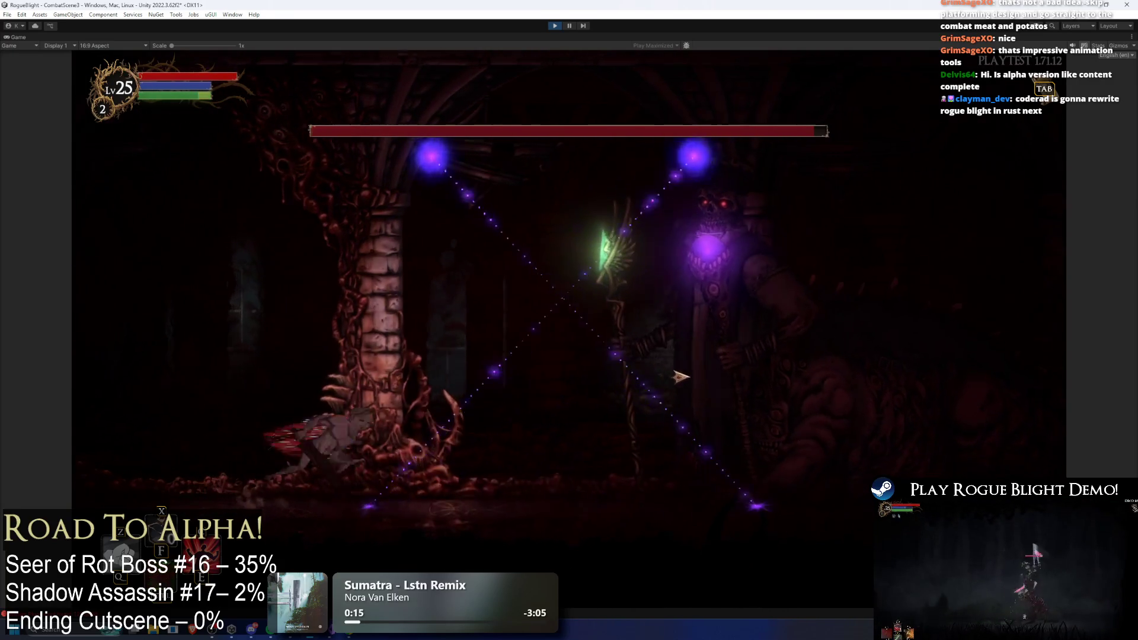
{"action": "key", "text": "d"}
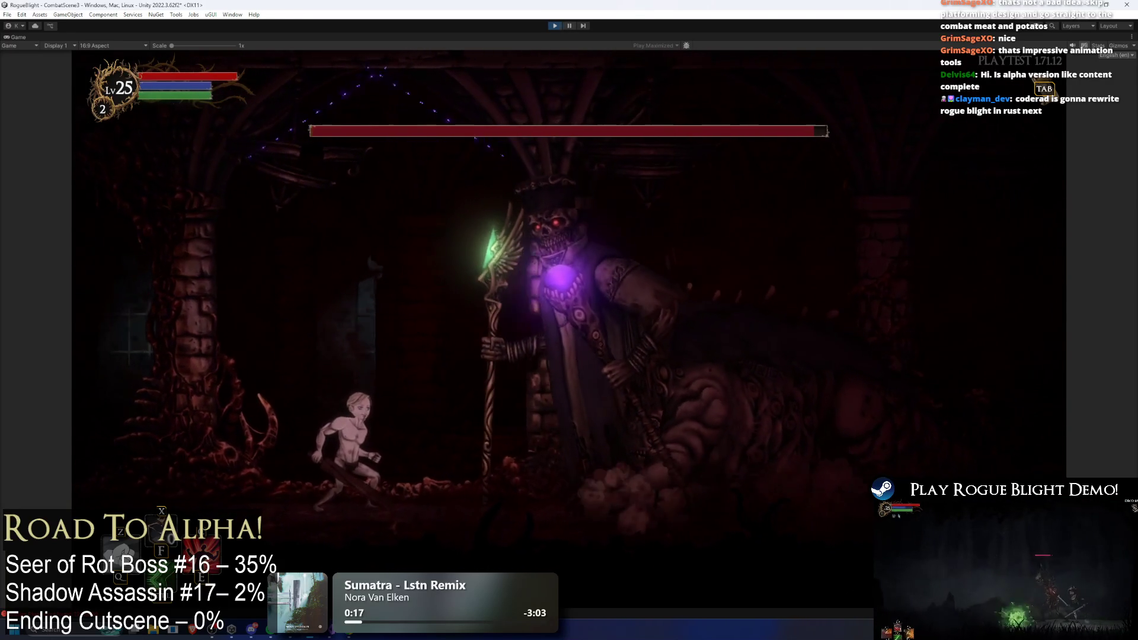
- Stop the playtest and open the ScanLazerProjectile_Seer (Left) prefab through SeerOfRot
{"action": "left_click", "coordinate": [555, 26]}
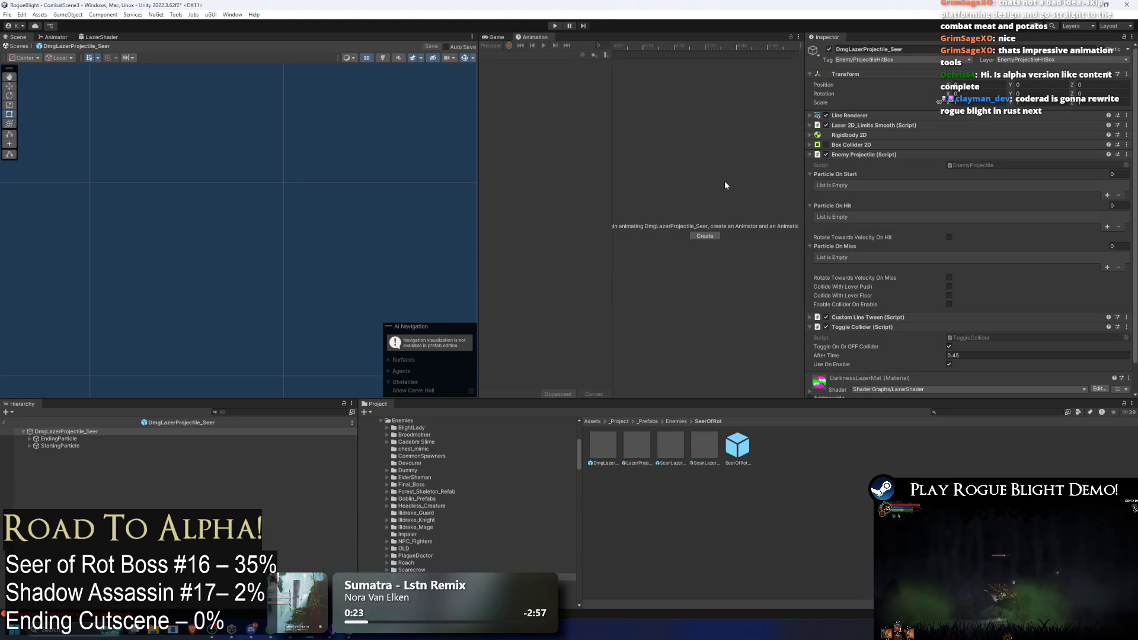
{"action": "double_click", "coordinate": [745, 448]}
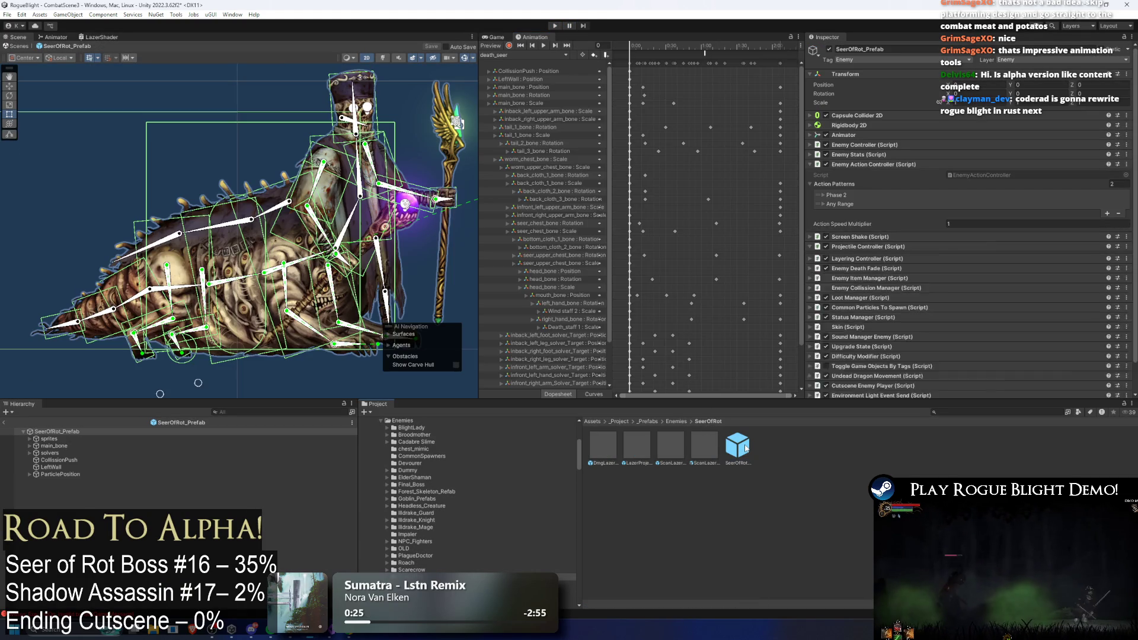
{"action": "left_click", "coordinate": [643, 444]}
{"action": "left_click", "coordinate": [666, 441]}
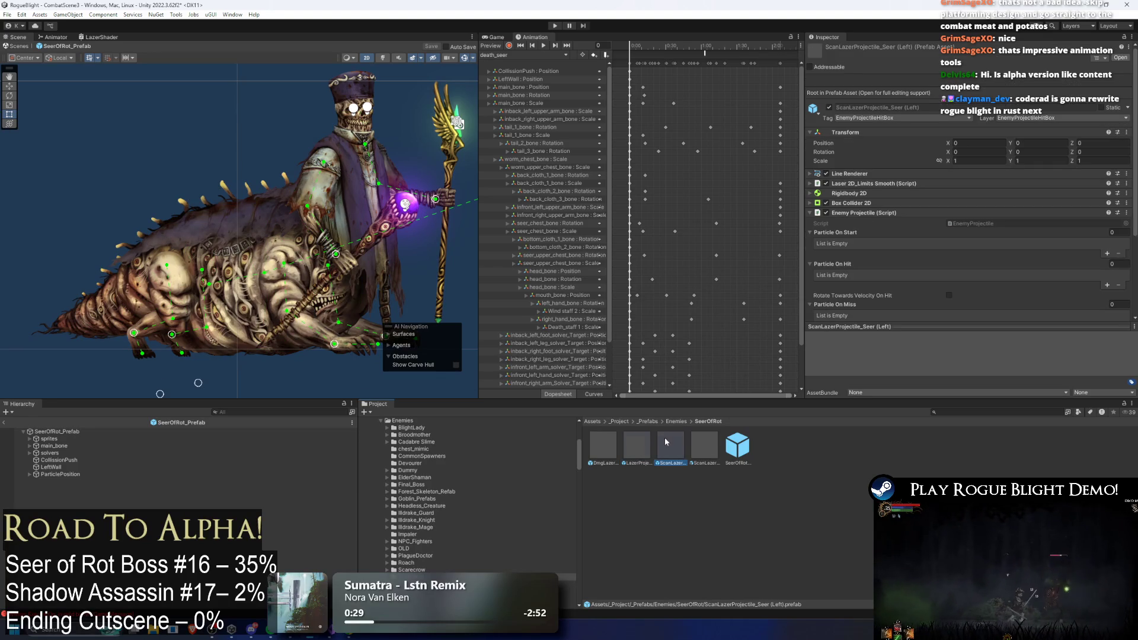
{"action": "double_click", "coordinate": [678, 447]}
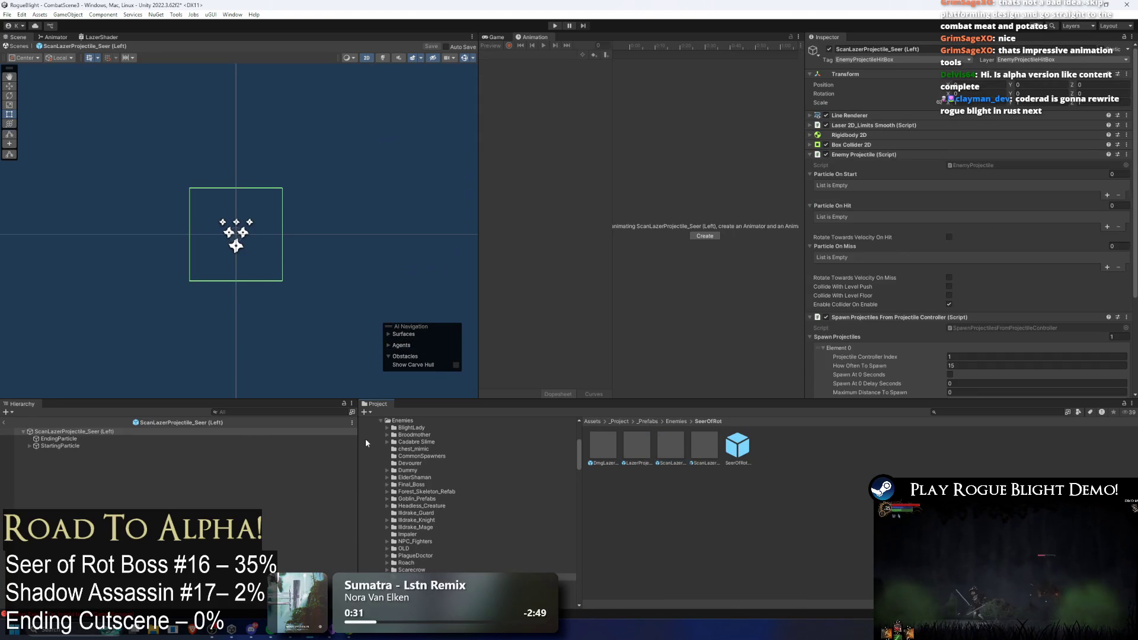
- Return to the left laser prefab's root and collapse its Spawn Projectiles component
{"action": "left_click", "coordinate": [66, 447]}
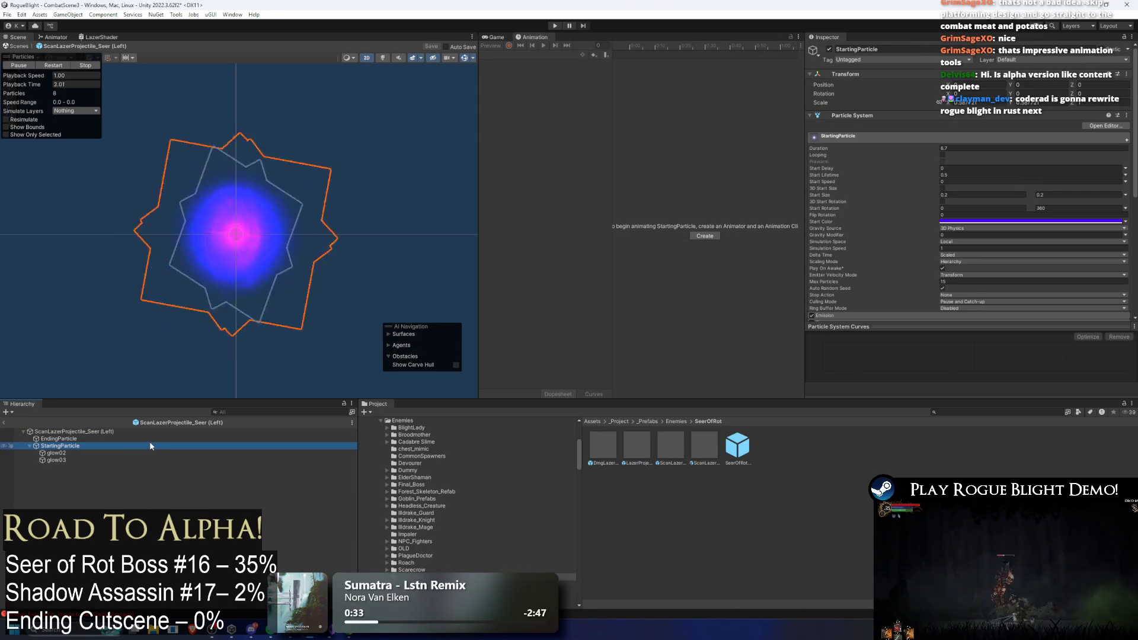
{"action": "key", "text": "Left"}
{"action": "left_click", "coordinate": [885, 155]}
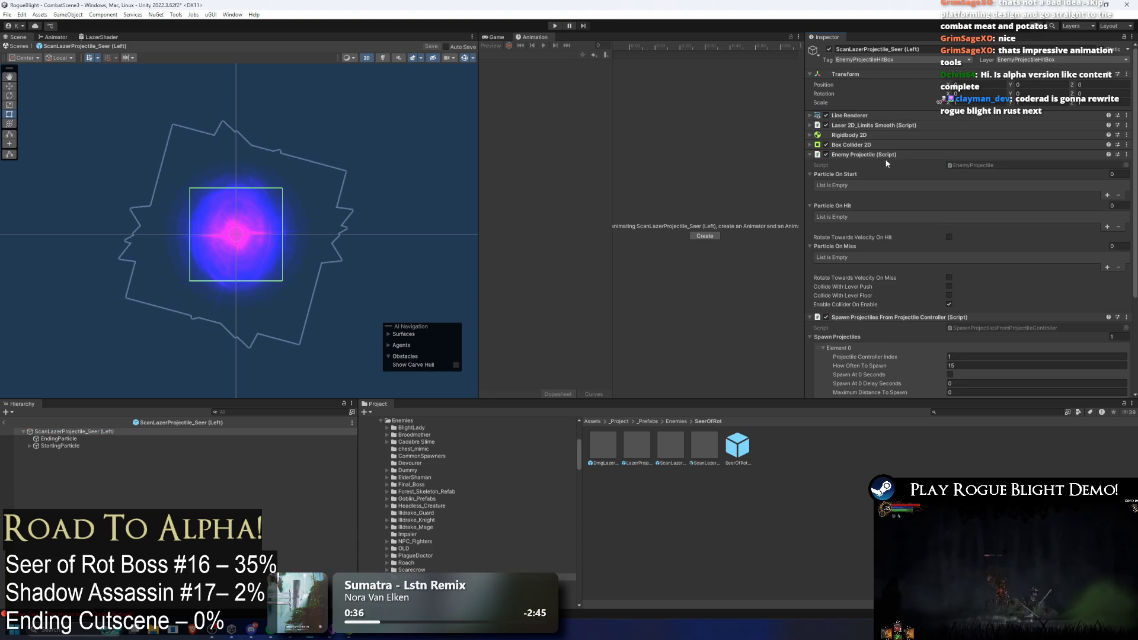
{"action": "left_click", "coordinate": [895, 165]}
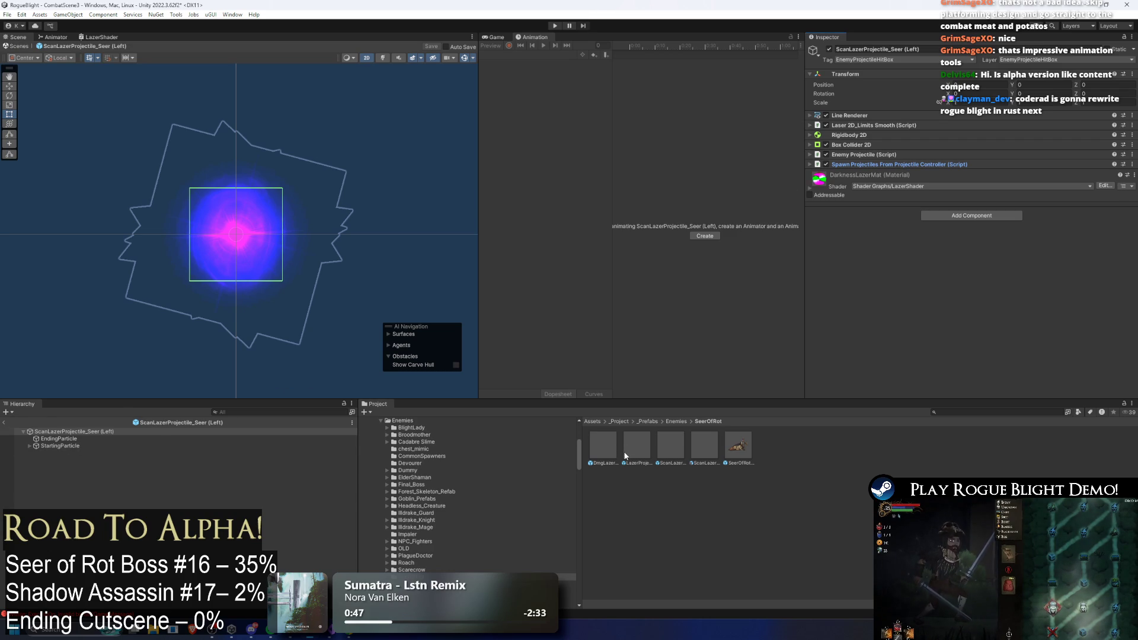
- Copy the Custom Line Tween component from DmgLazerProjectile_Seer
{"action": "double_click", "coordinate": [603, 450]}
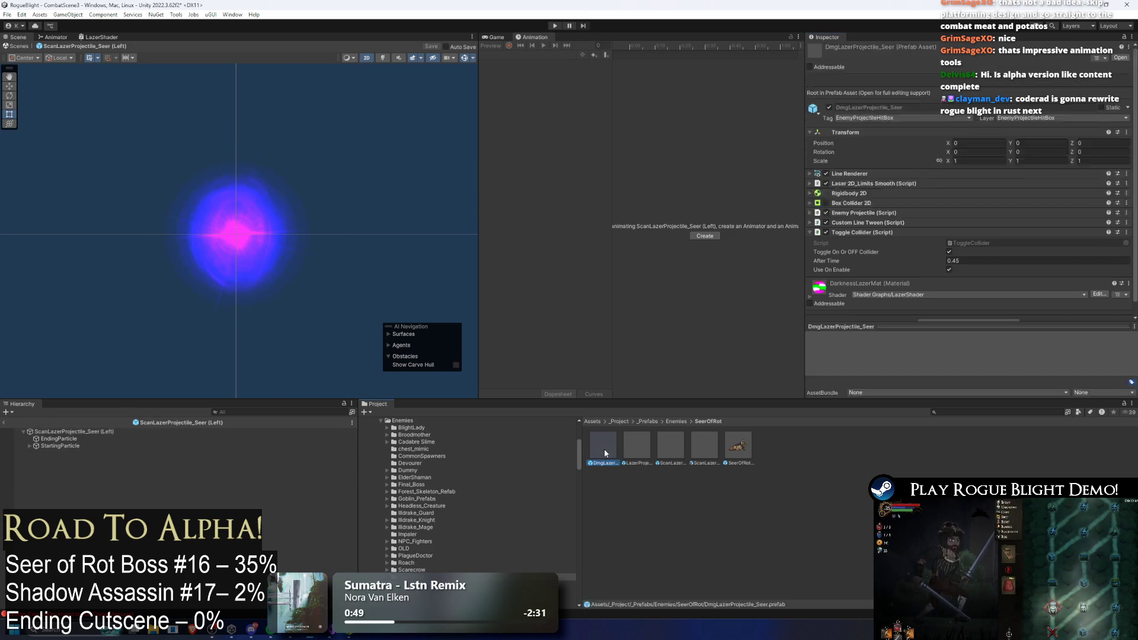
{"action": "right_click", "coordinate": [882, 166]}
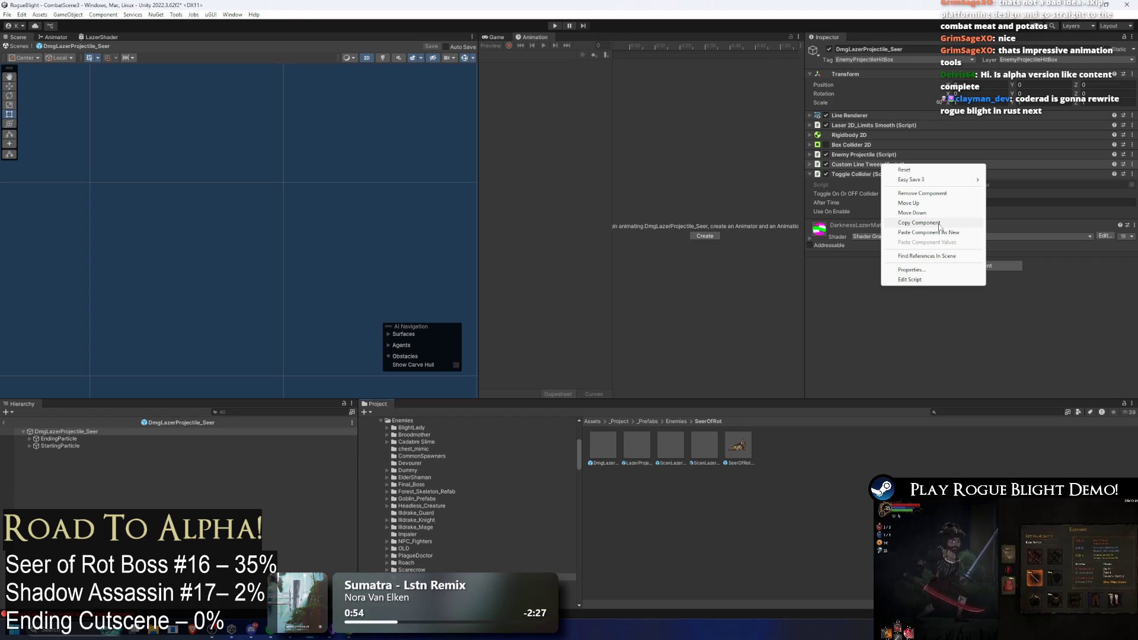
{"action": "left_click", "coordinate": [940, 224]}
- Paste the tween as a new component on LazerProjectile_Seer 1, review its sequence, and start playing
{"action": "left_click", "coordinate": [640, 449]}
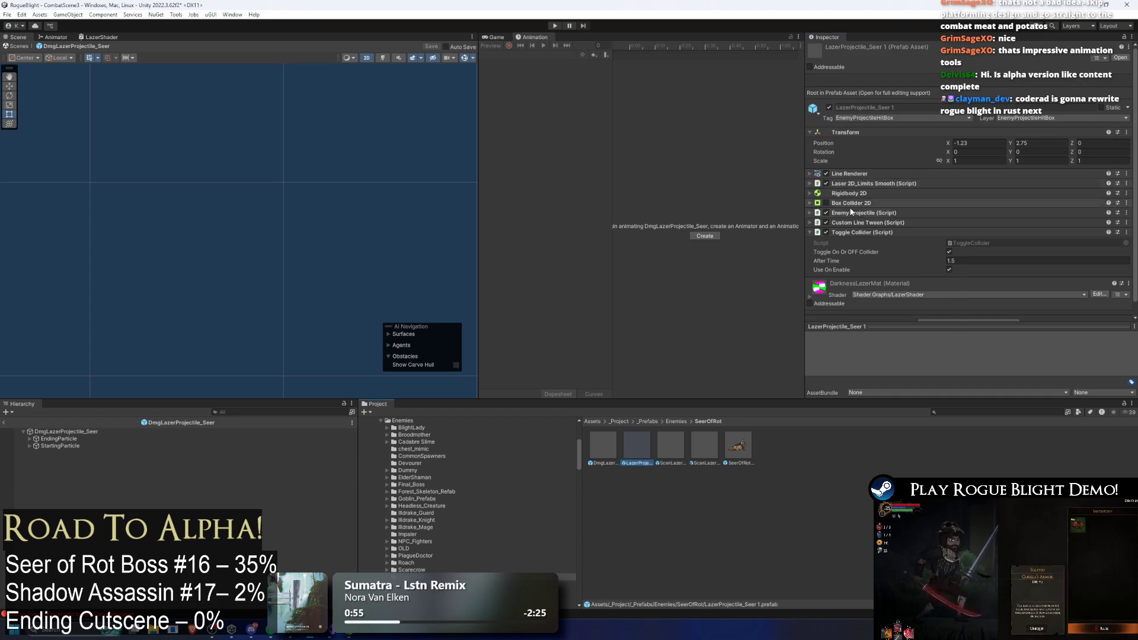
{"action": "right_click", "coordinate": [853, 222]}
{"action": "left_click", "coordinate": [925, 289]}
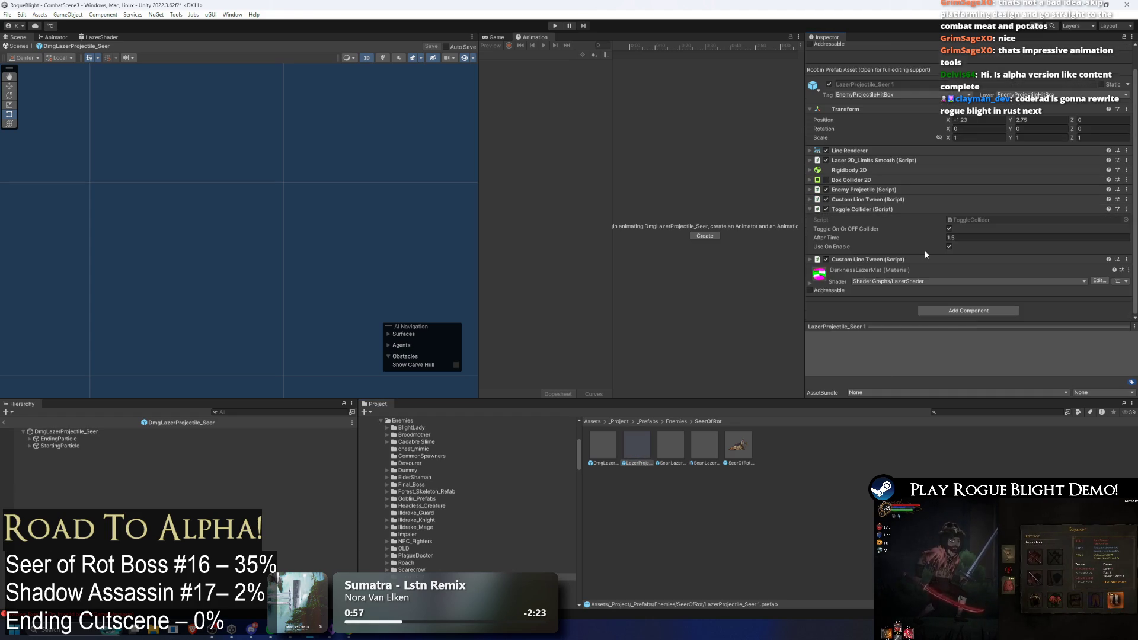
{"action": "left_click", "coordinate": [924, 259]}
{"action": "scroll", "coordinate": [1013, 225], "scroll_direction": "down", "scroll_amount": 3}
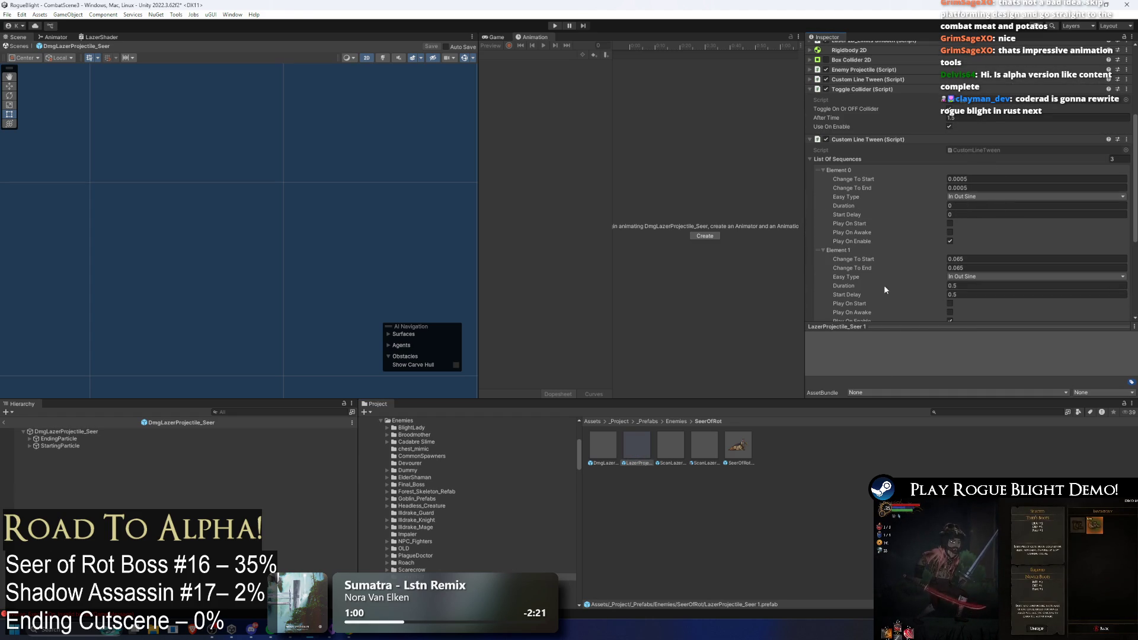
{"action": "scroll", "coordinate": [884, 285], "scroll_direction": "down", "scroll_amount": 2}
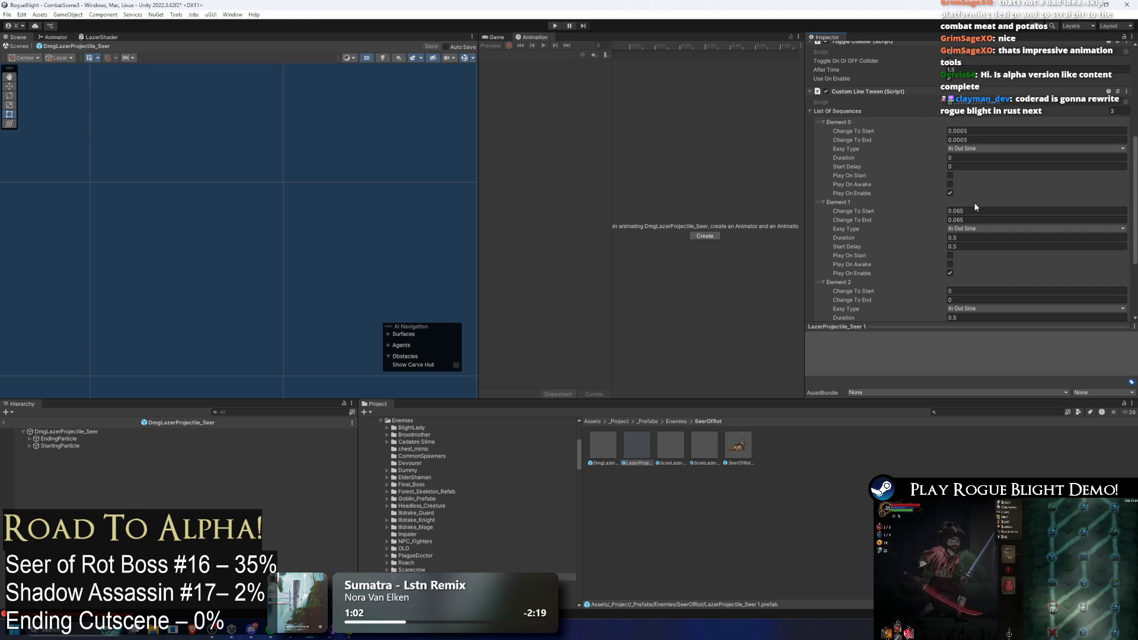
{"action": "left_click", "coordinate": [827, 233]}
{"action": "scroll", "coordinate": [994, 194], "scroll_direction": "down", "scroll_amount": 5}
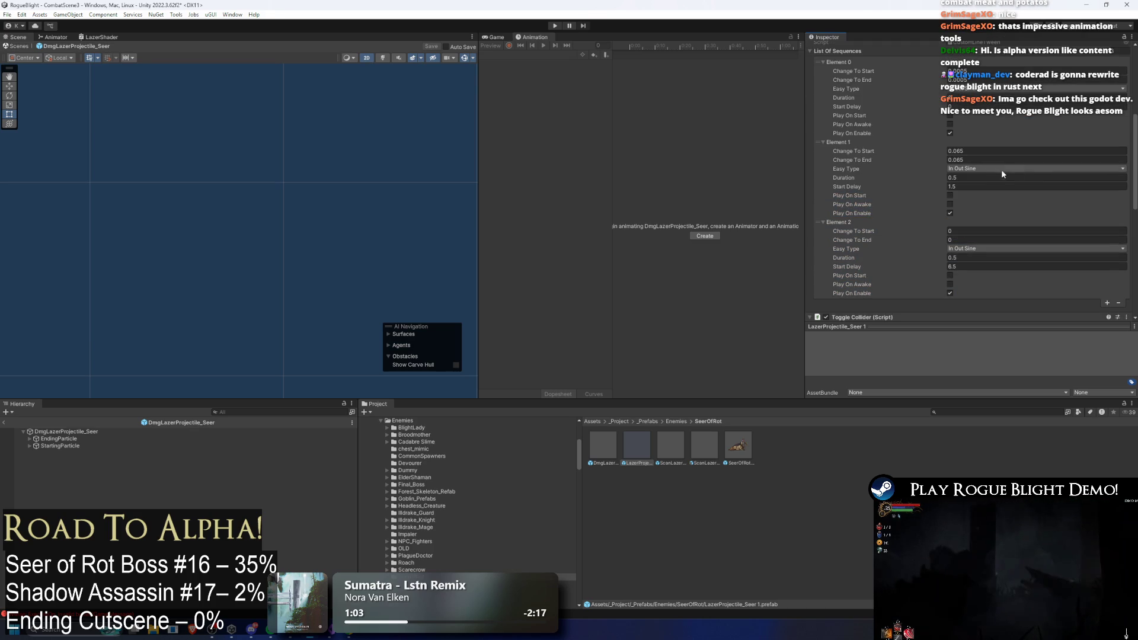
{"action": "scroll", "coordinate": [1010, 157], "scroll_direction": "down", "scroll_amount": 6}
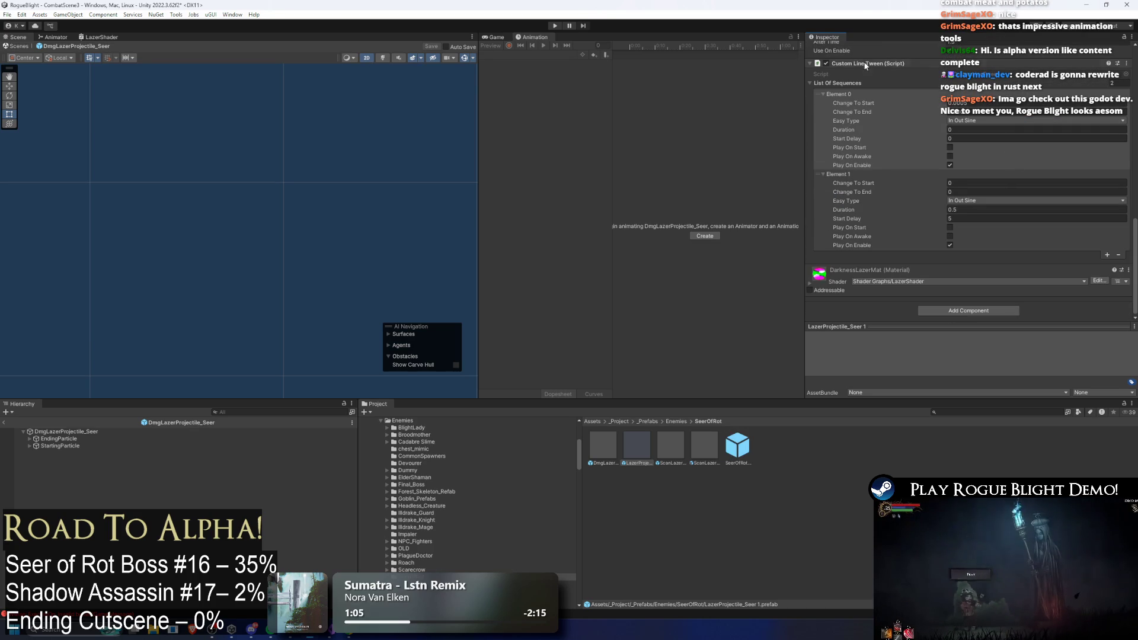
{"action": "left_click", "coordinate": [556, 26]}
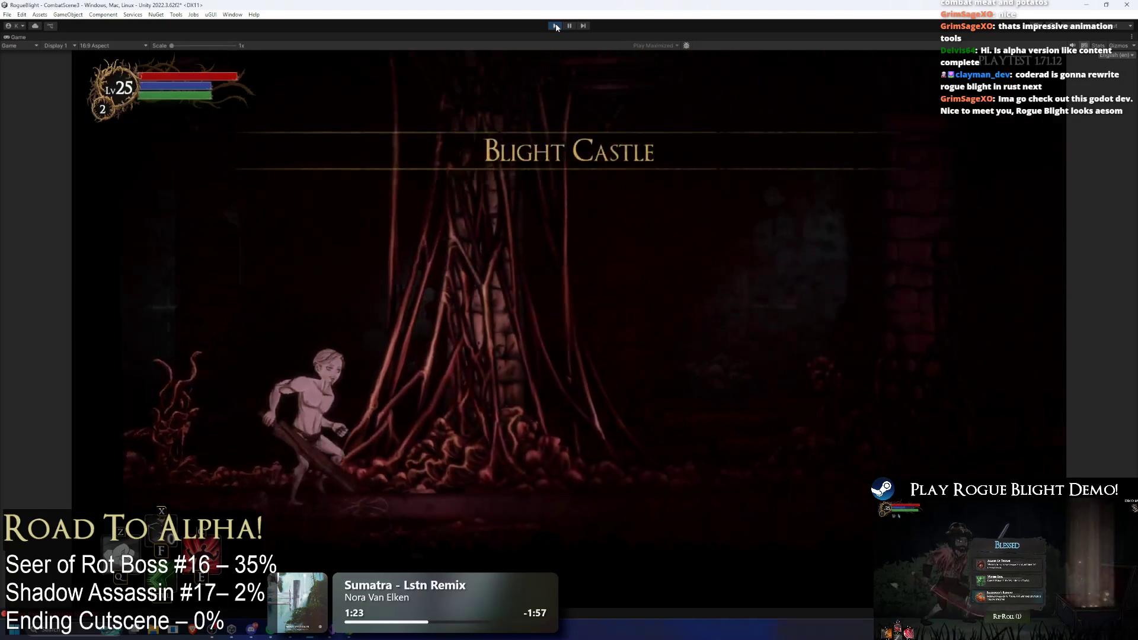
- Rush and attack the Seer of Rot, then retreat and jump onto the left pillar
{"action": "key", "text": "Right"}
{"action": "key", "text": "x"}
{"action": "key", "text": "x"}
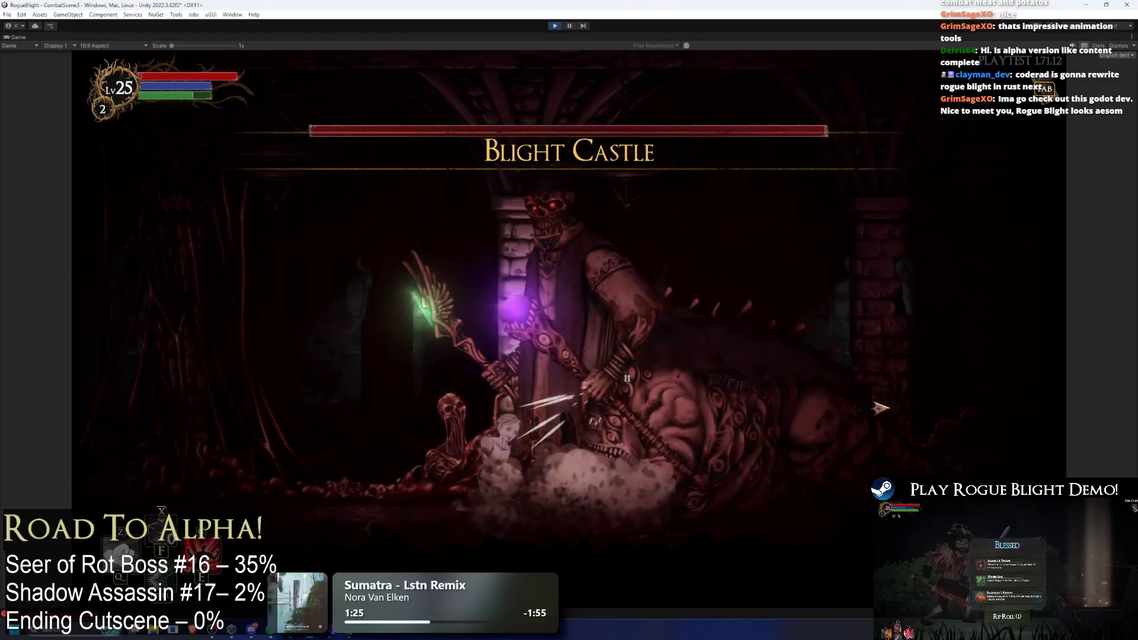
{"action": "key", "text": "Left"}
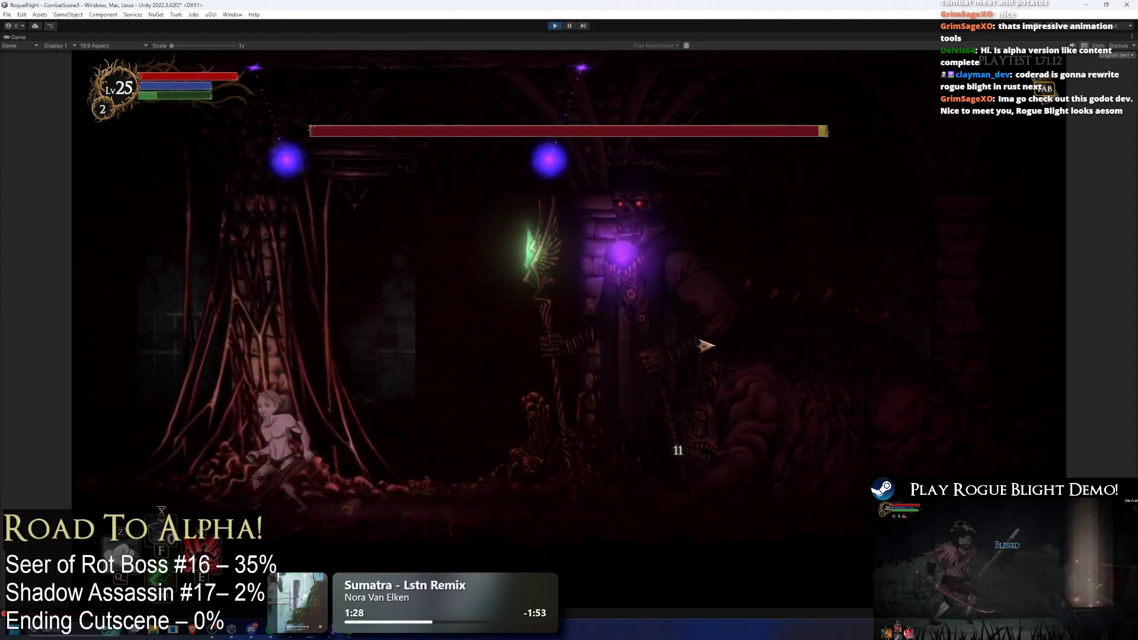
{"action": "key", "text": "Right"}
{"action": "key", "text": "x"}
{"action": "key", "text": "x"}
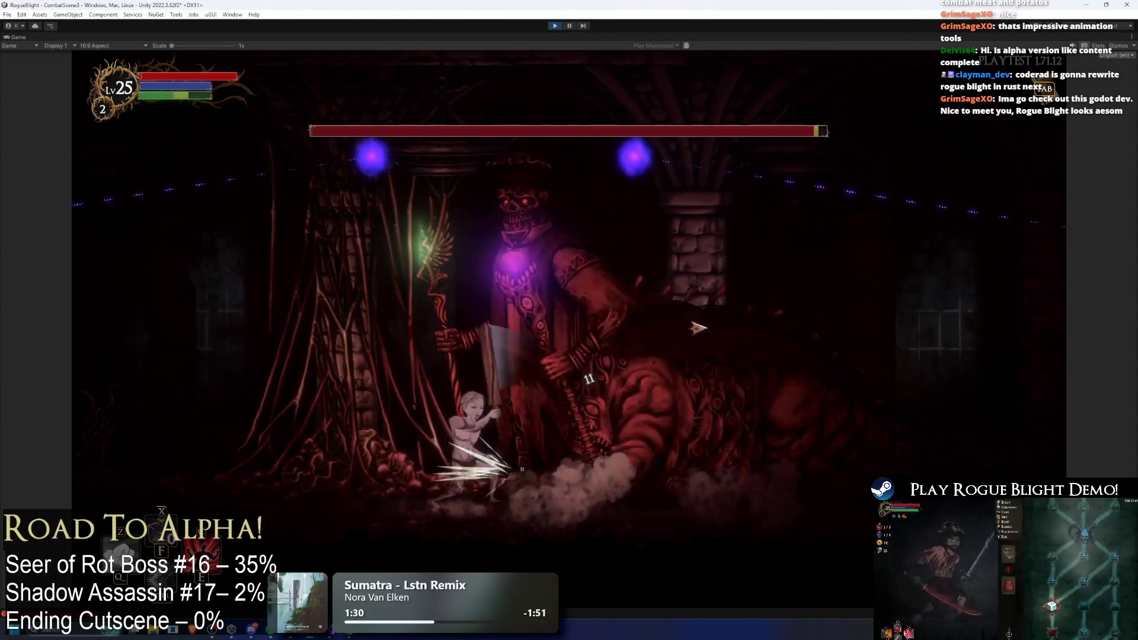
{"action": "key", "text": "Left"}
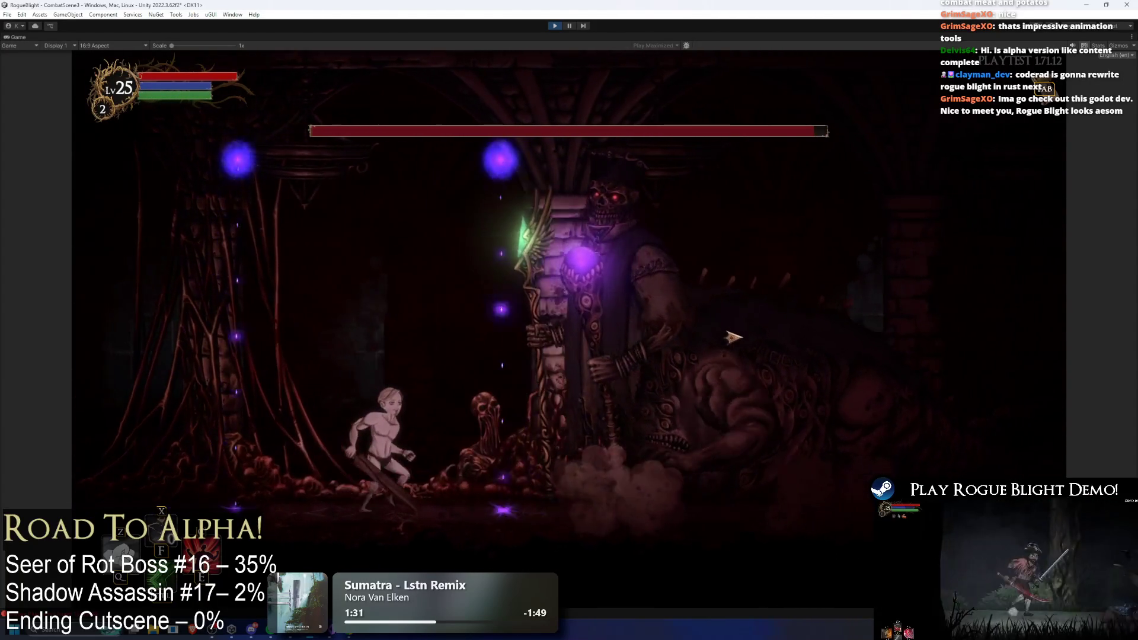
{"action": "key", "text": "Left"}
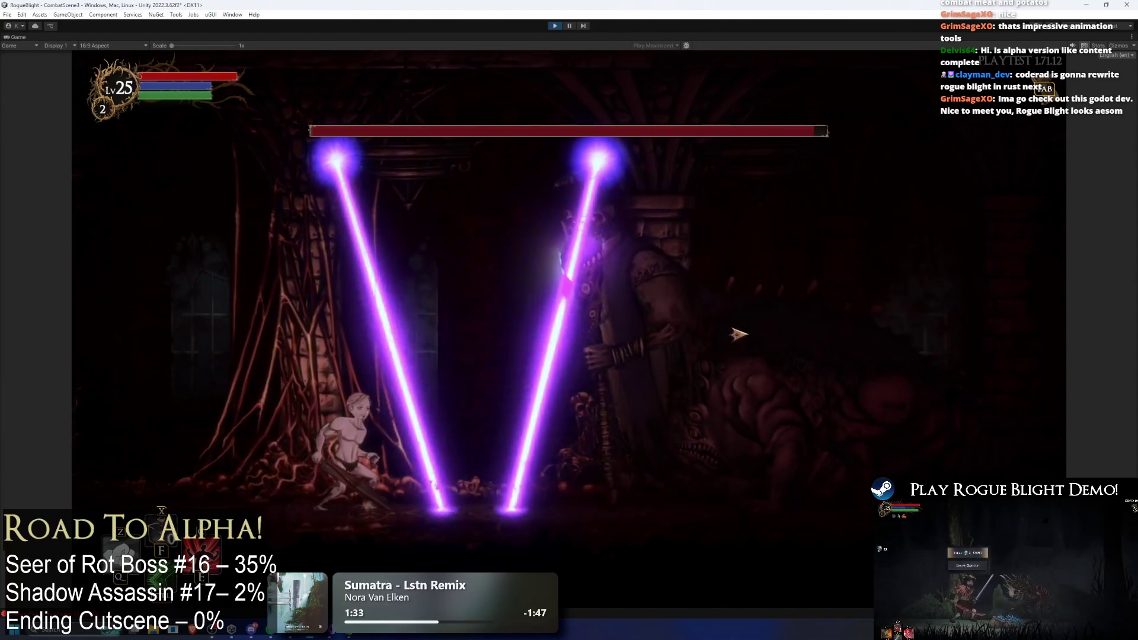
{"action": "key", "text": "Left"}
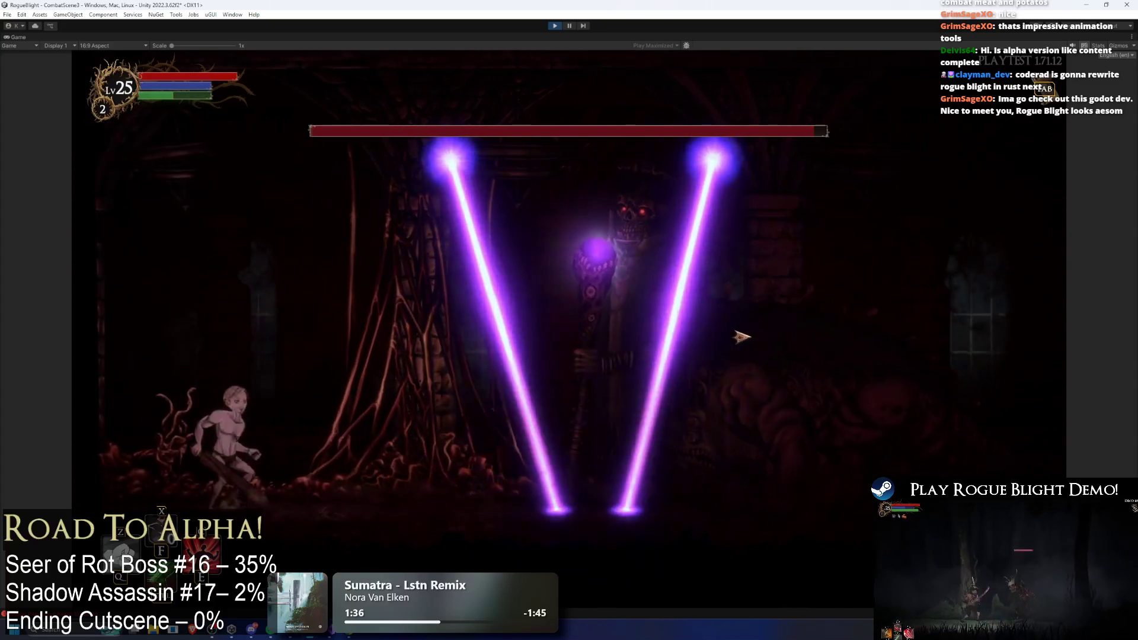
{"action": "key", "text": "Right"}
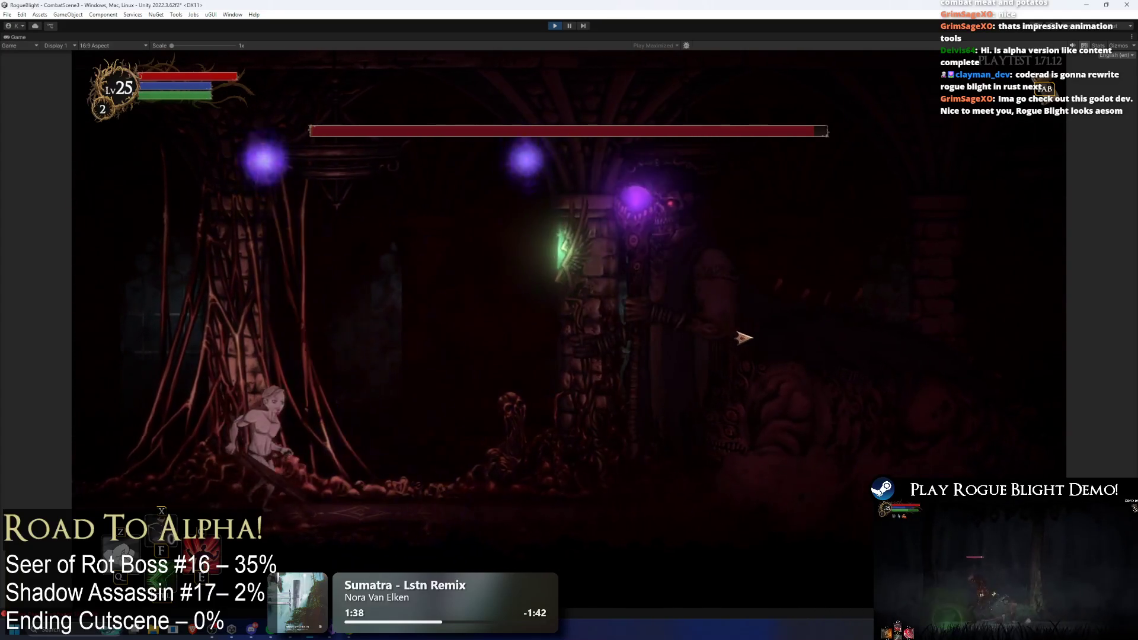
{"action": "key", "text": "space"}
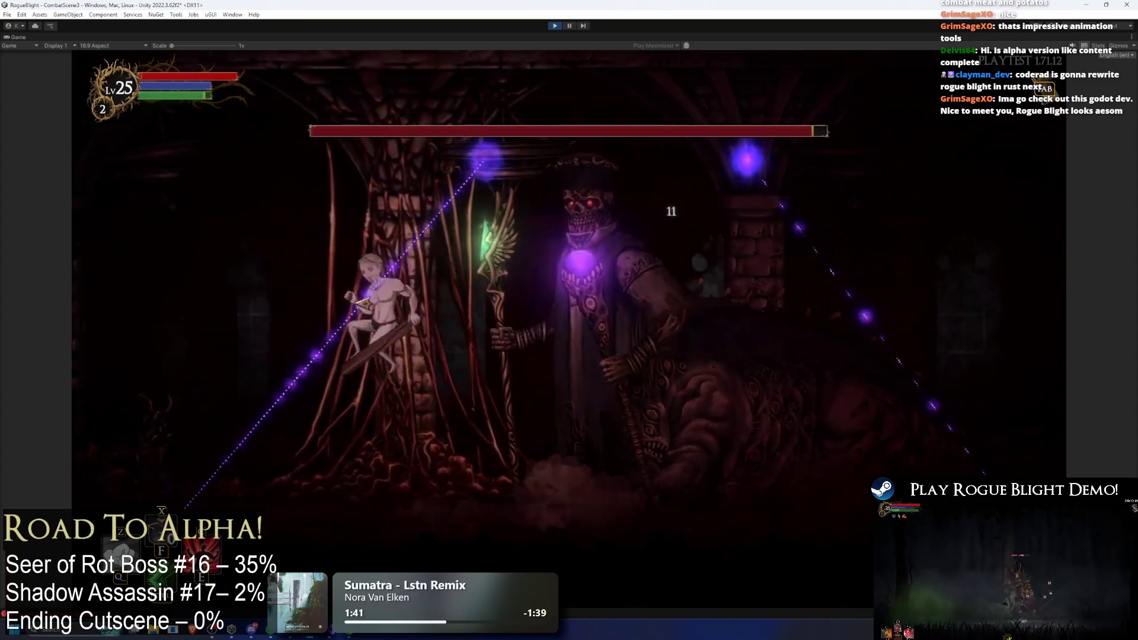
- Drop down to strike the boss twice, dodge falling projectiles, then stop play mode
{"action": "key", "text": "Right"}
{"action": "key", "text": "Right"}
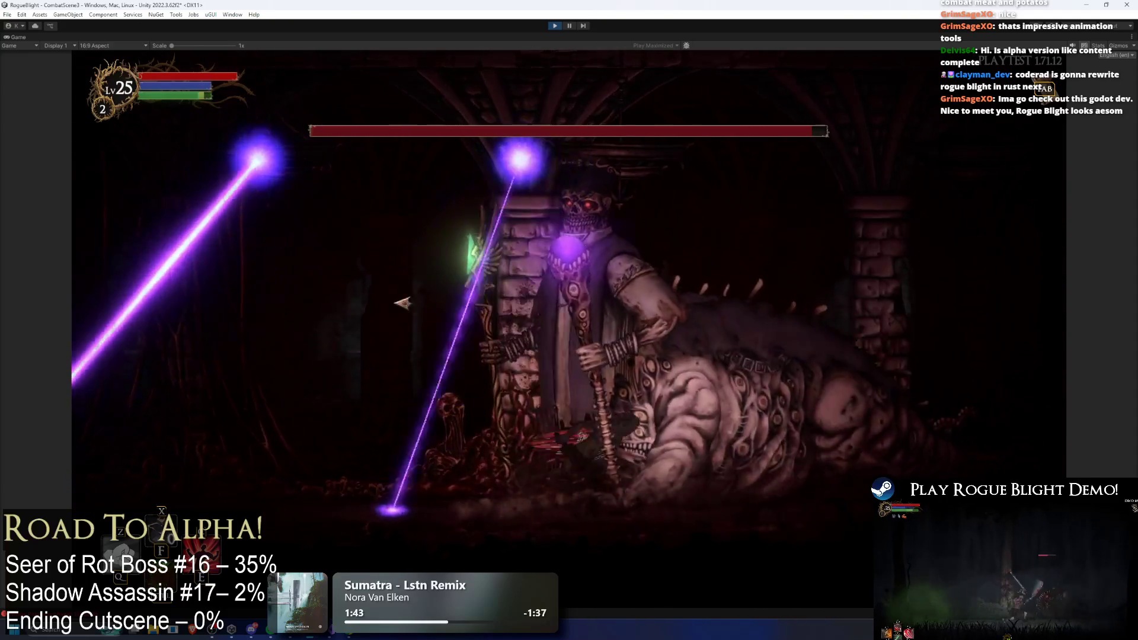
{"action": "key", "text": "x"}
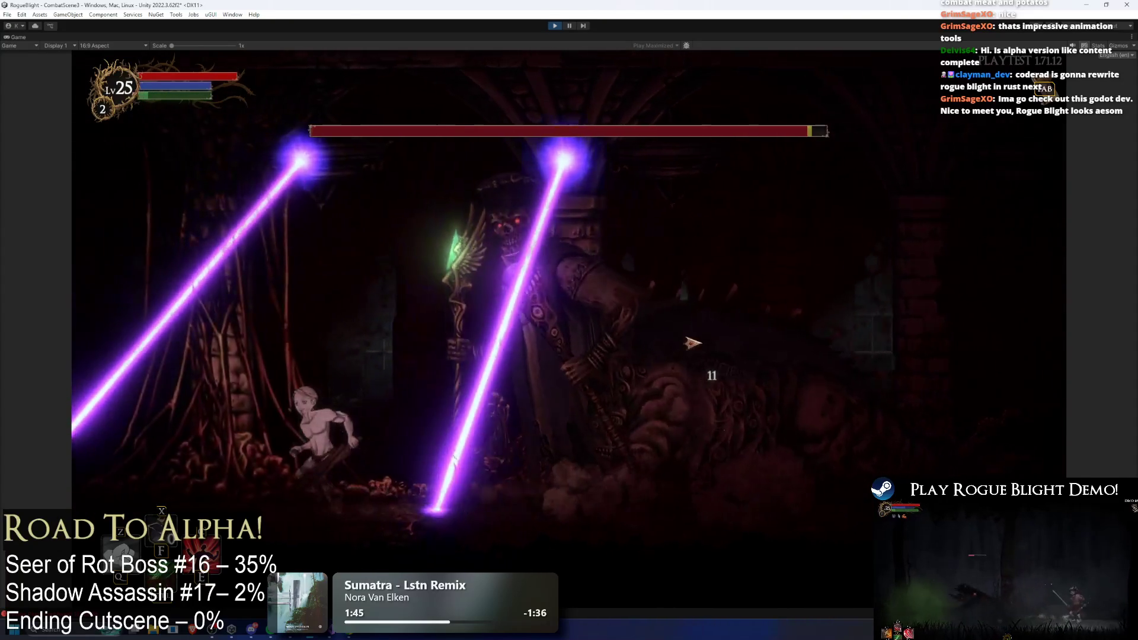
{"action": "key", "text": "x"}
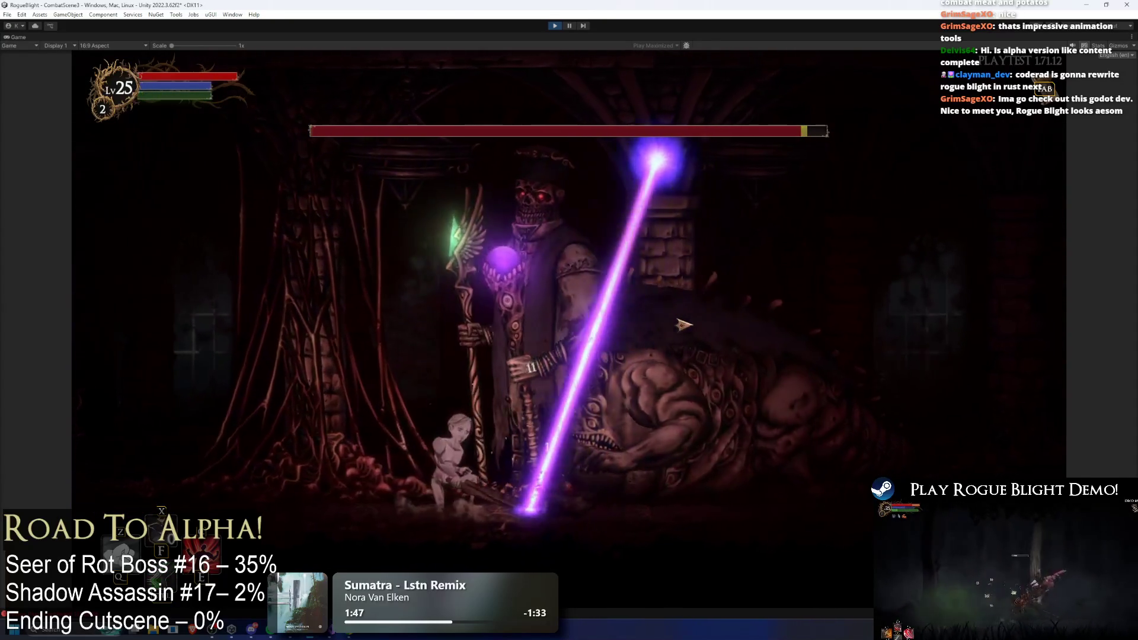
{"action": "key", "text": "Left"}
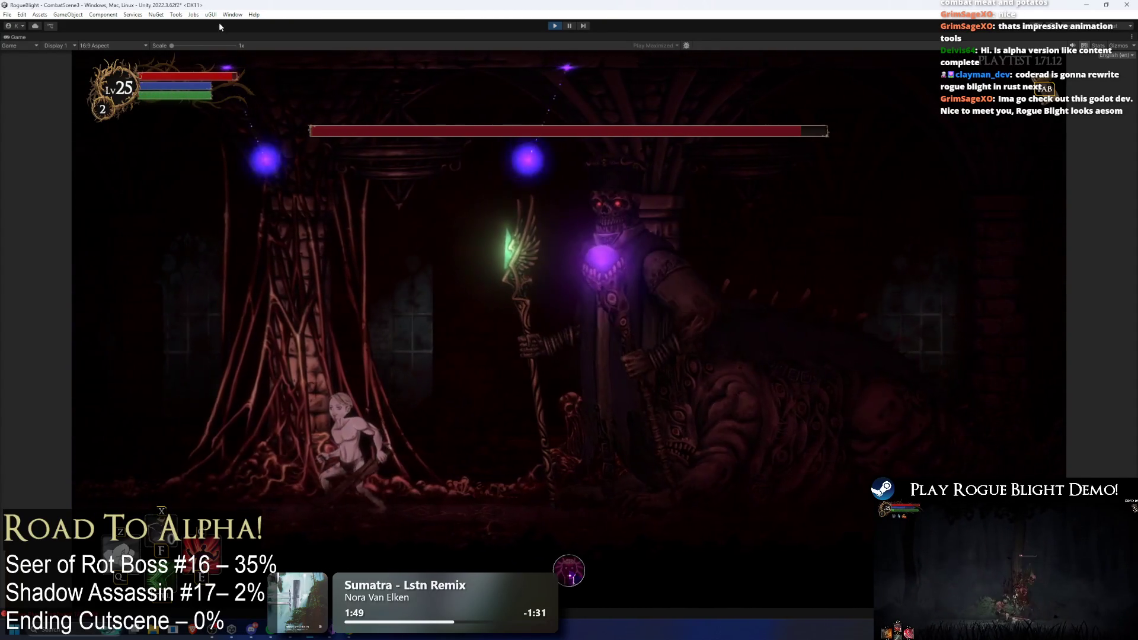
{"action": "key", "text": "Left"}
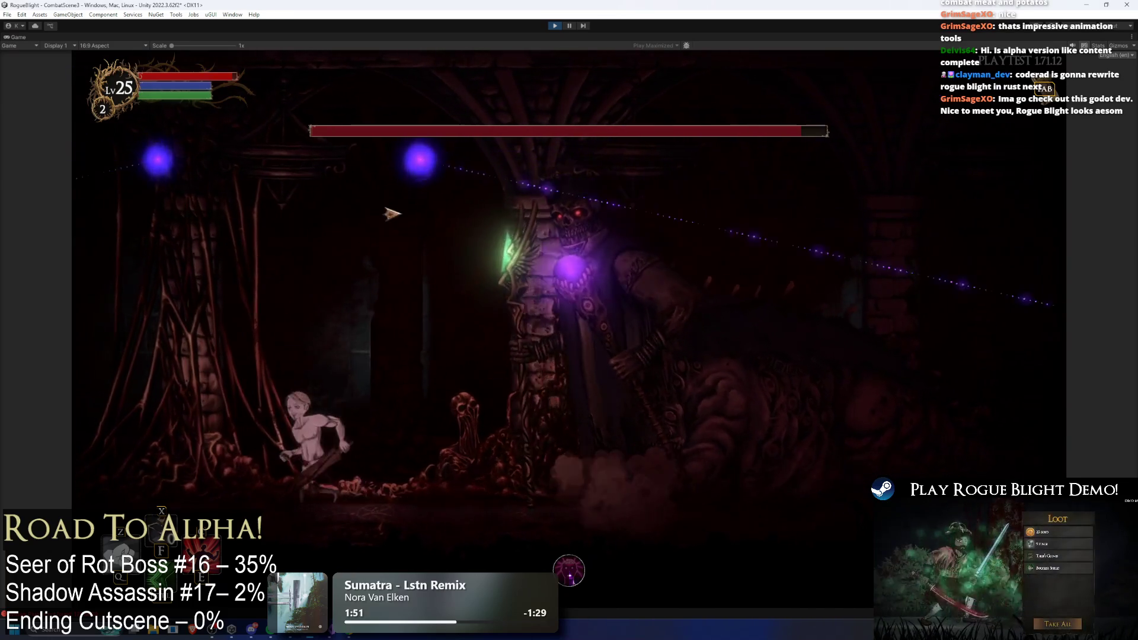
{"action": "key", "text": "Left"}
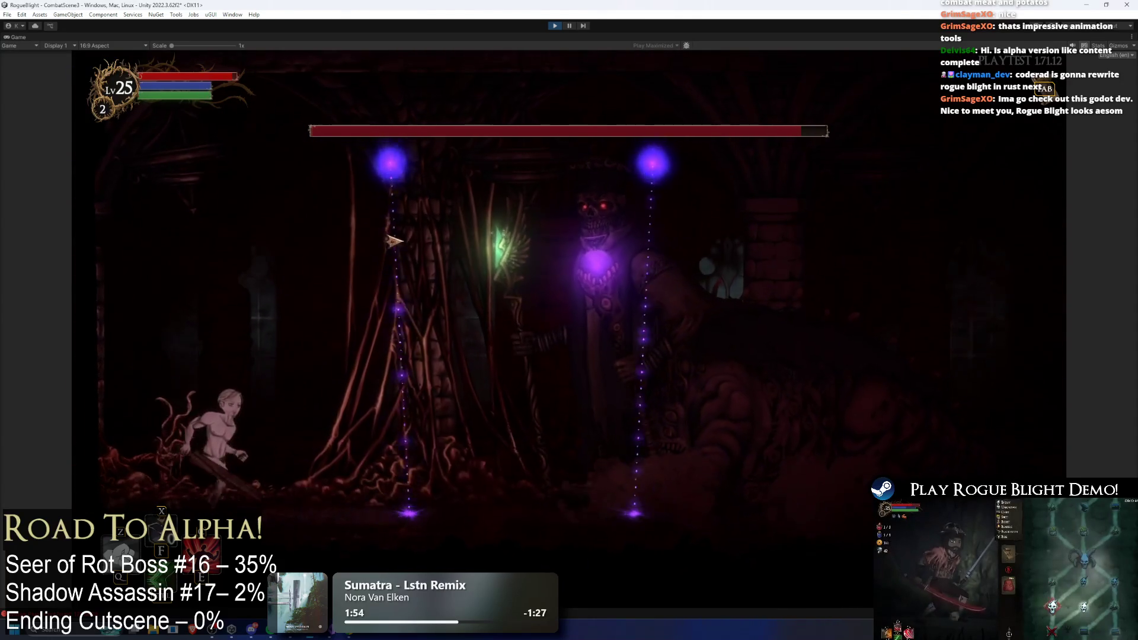
{"action": "key", "text": "Right"}
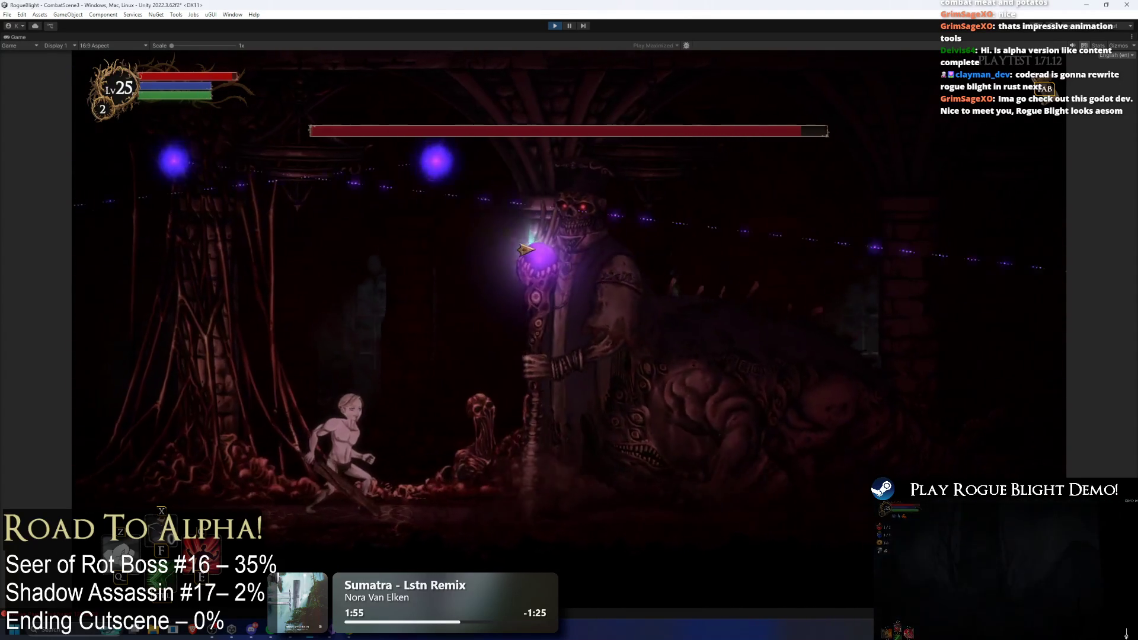
{"action": "key", "text": "Left"}
{"action": "key", "text": "Right"}
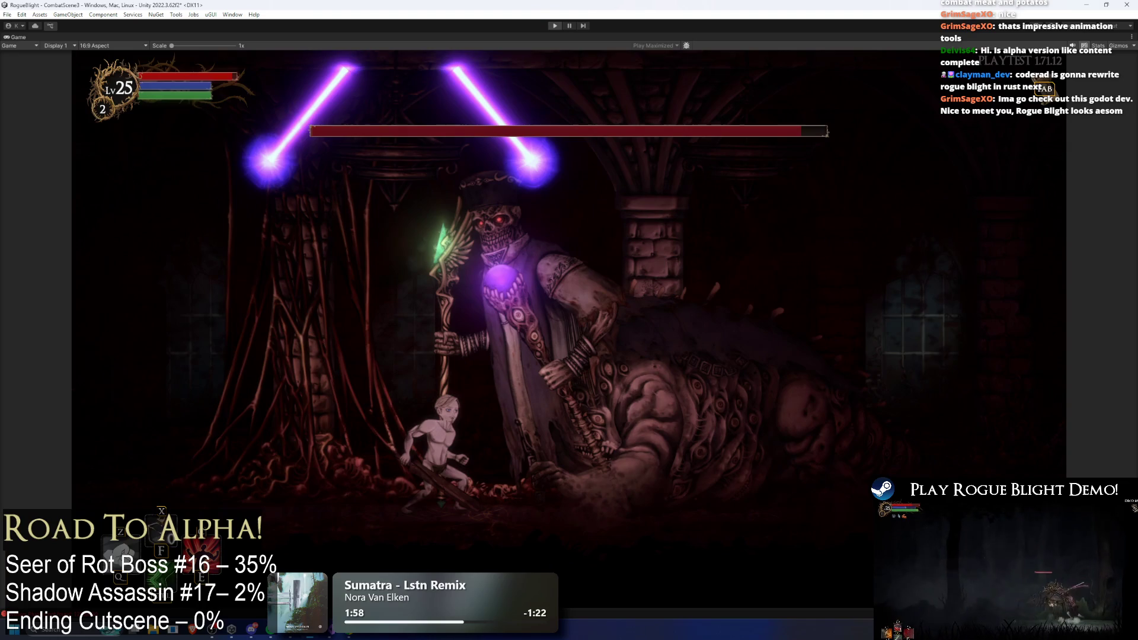
{"action": "key", "text": "ctrl+p"}
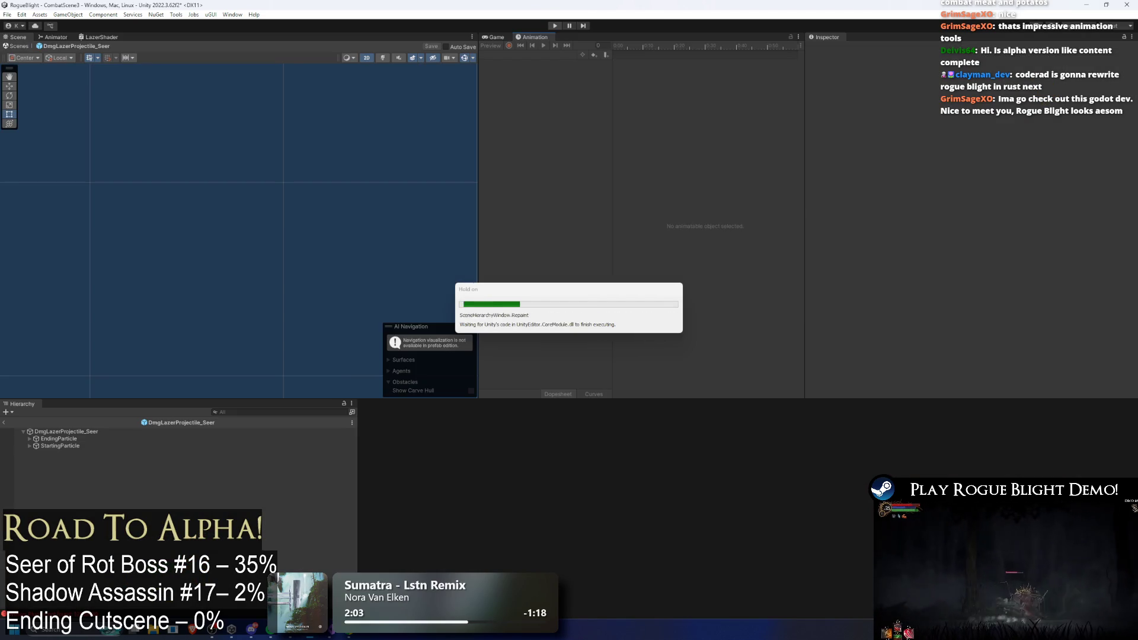
- Browse the Seer laser prefabs: LazerProjectile_Seer 1, then the Right and Left scan lasers
{"action": "scroll", "coordinate": [995, 201], "scroll_direction": "down", "scroll_amount": 10}
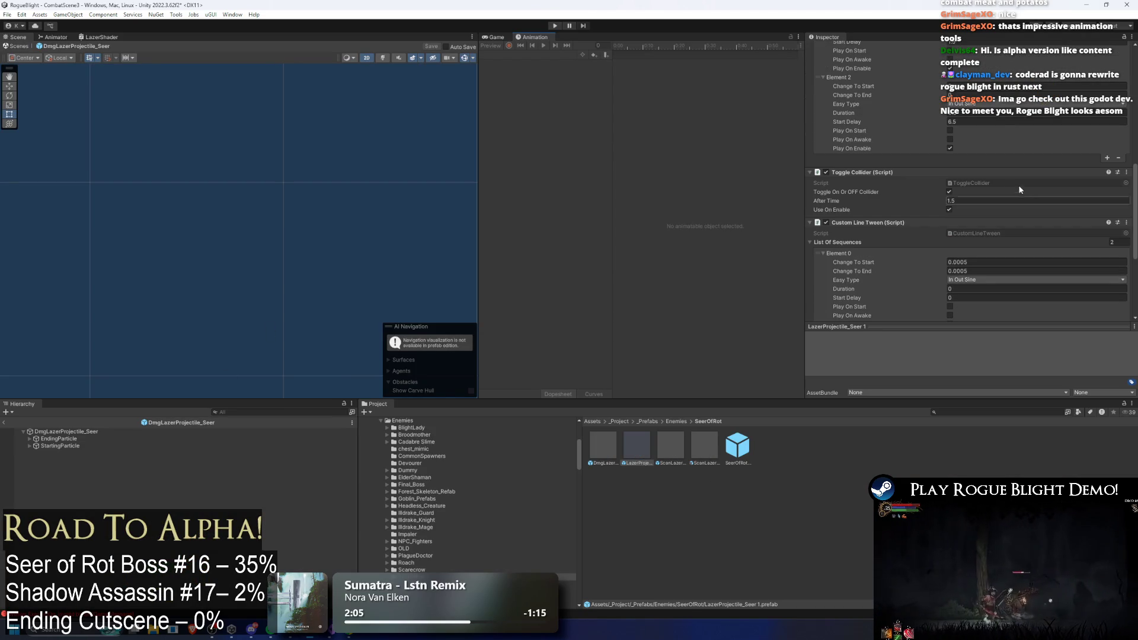
{"action": "double_click", "coordinate": [646, 449]}
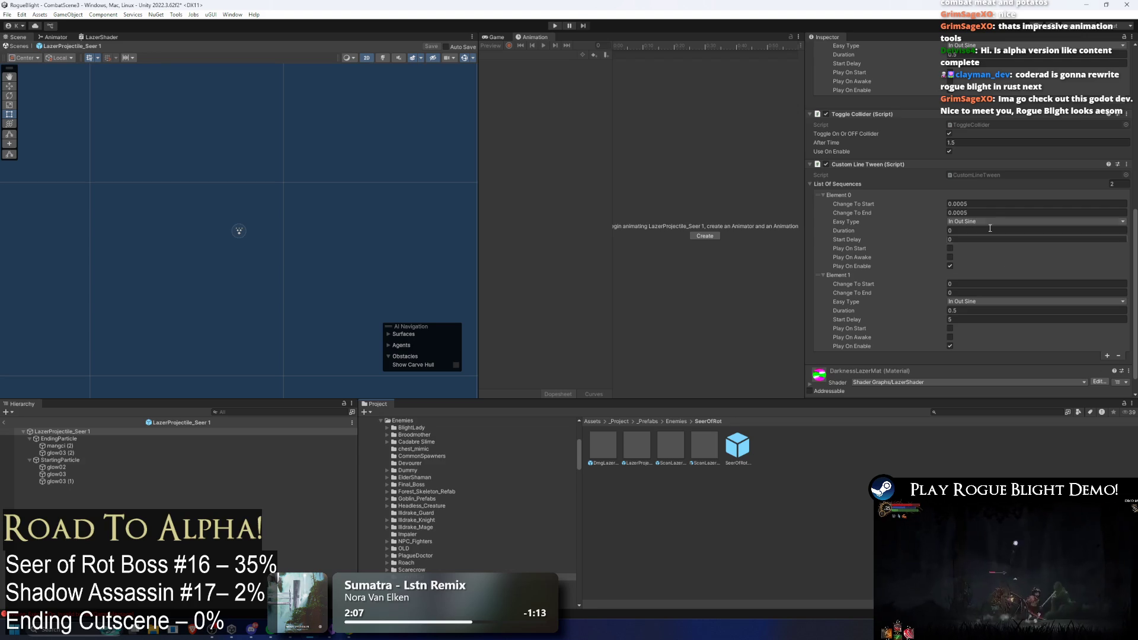
{"action": "left_click", "coordinate": [669, 444]}
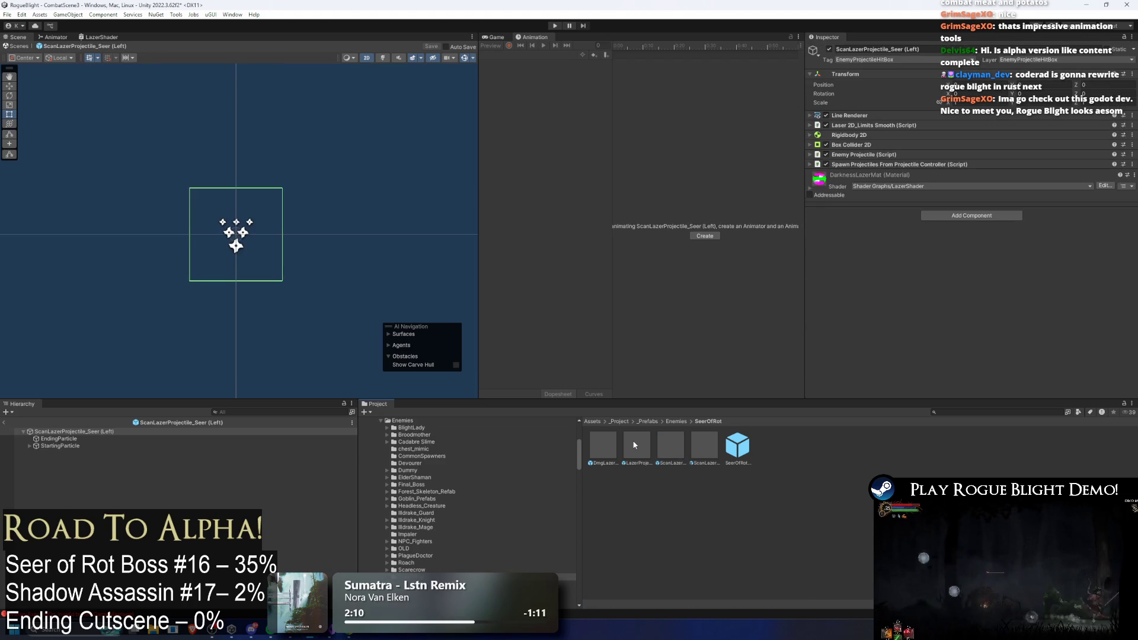
{"action": "left_click", "coordinate": [635, 439]}
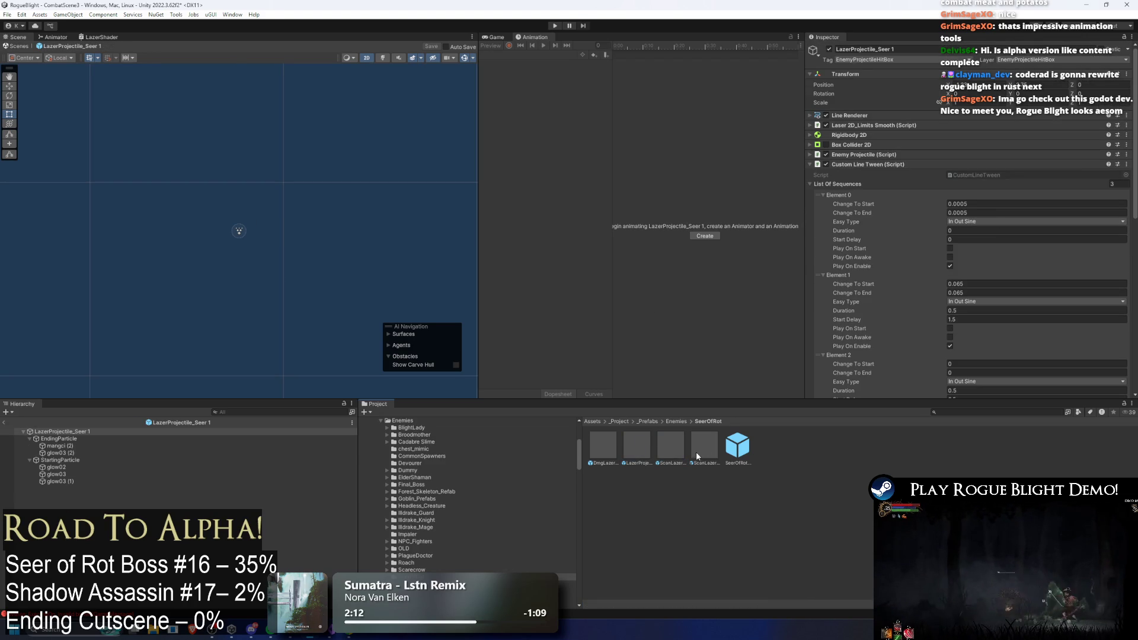
{"action": "scroll", "coordinate": [868, 168], "scroll_direction": "down", "scroll_amount": 2}
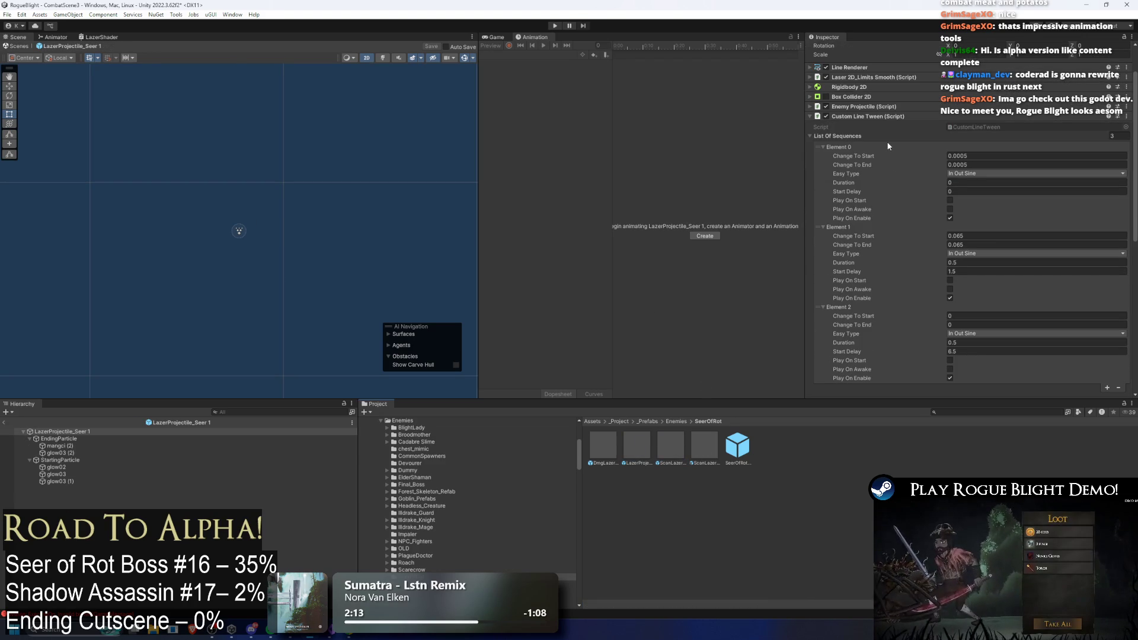
{"action": "double_click", "coordinate": [679, 445]}
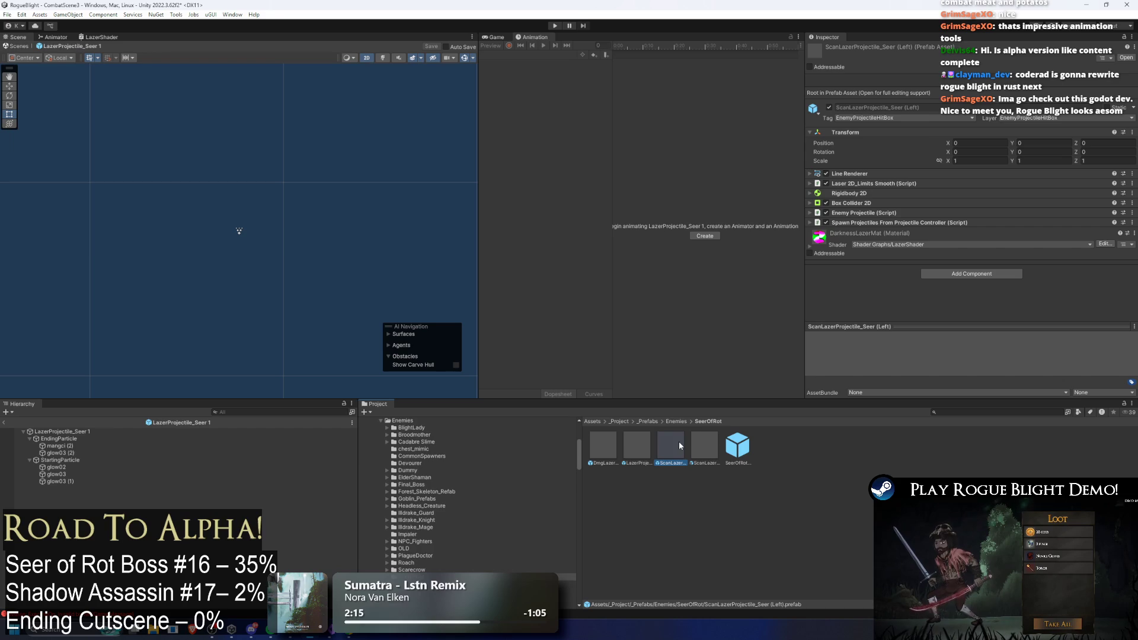
{"action": "double_click", "coordinate": [668, 446]}
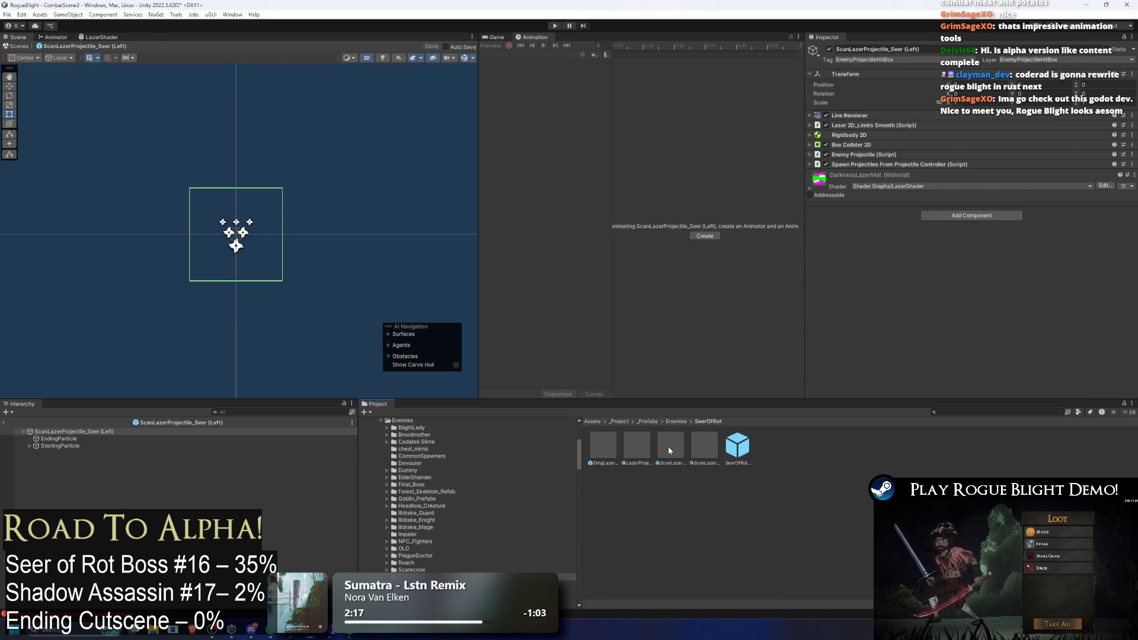
{"action": "left_click", "coordinate": [880, 173]}
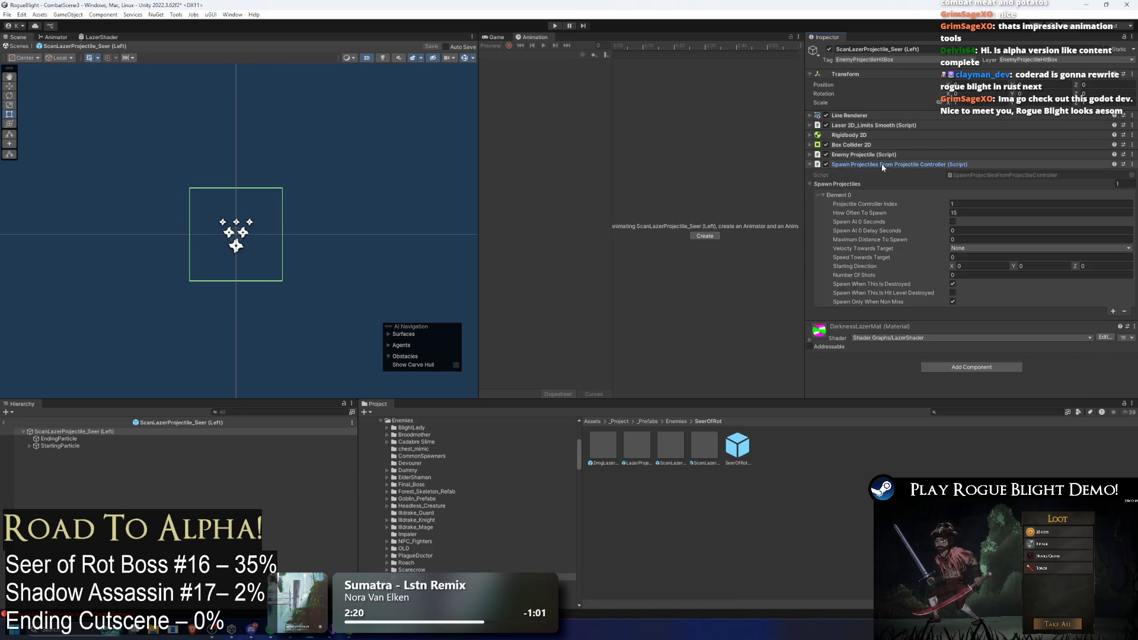
{"action": "double_click", "coordinate": [705, 446]}
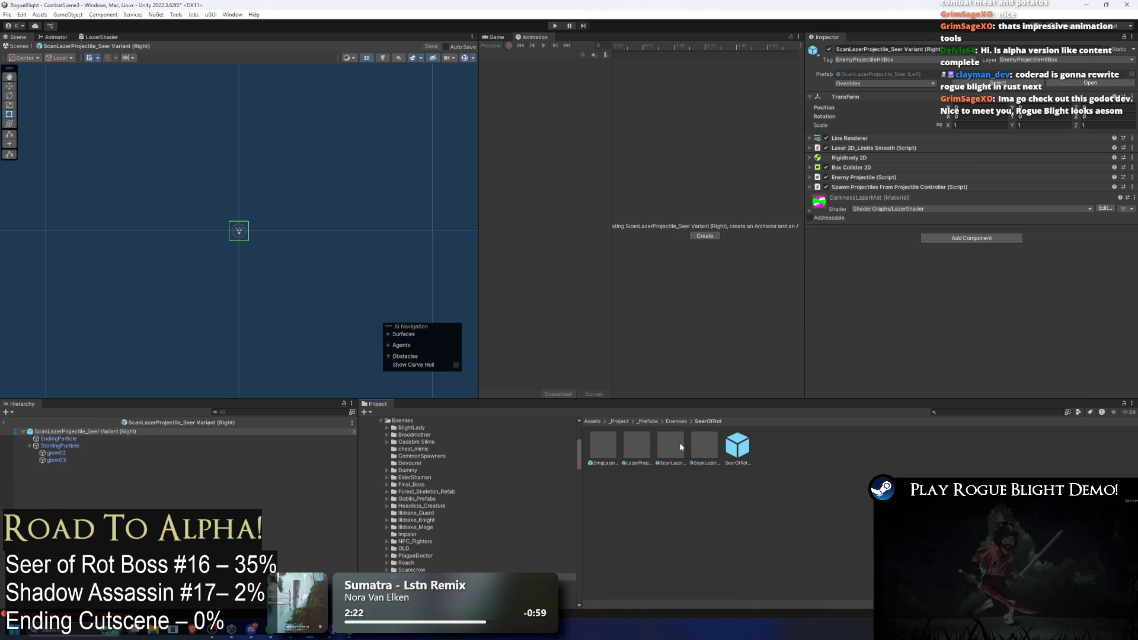
{"action": "double_click", "coordinate": [637, 446]}
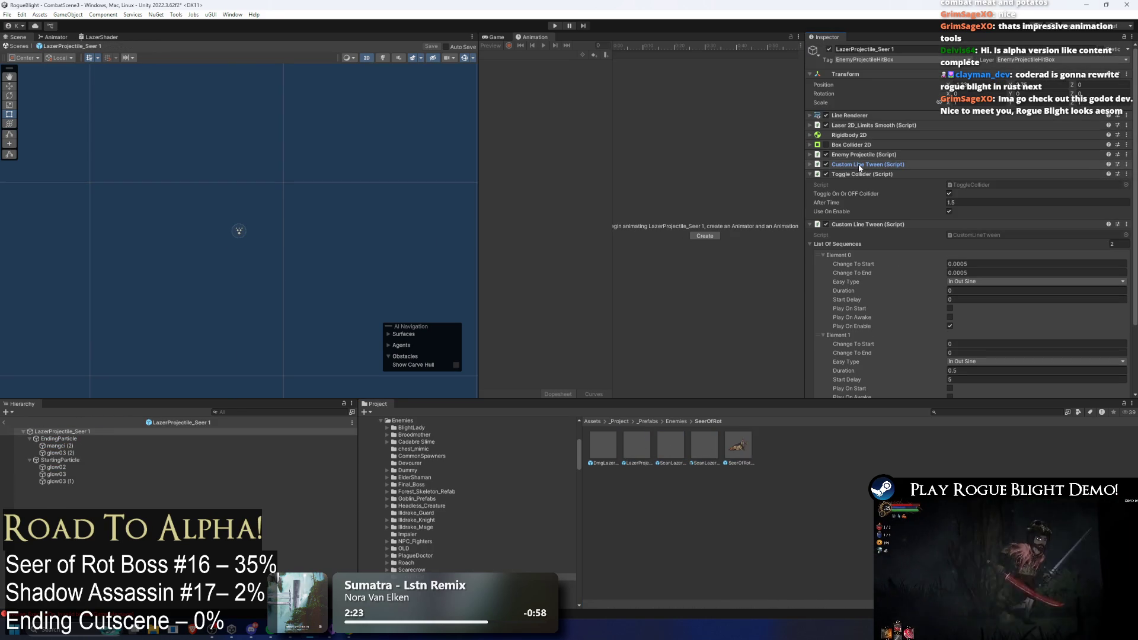
- Remove the duplicate Custom Line Tween from LazerProjectile_Seer 1 and answer the unsaved-changes prompt
{"action": "right_click", "coordinate": [861, 225]}
{"action": "right_click", "coordinate": [844, 226]}
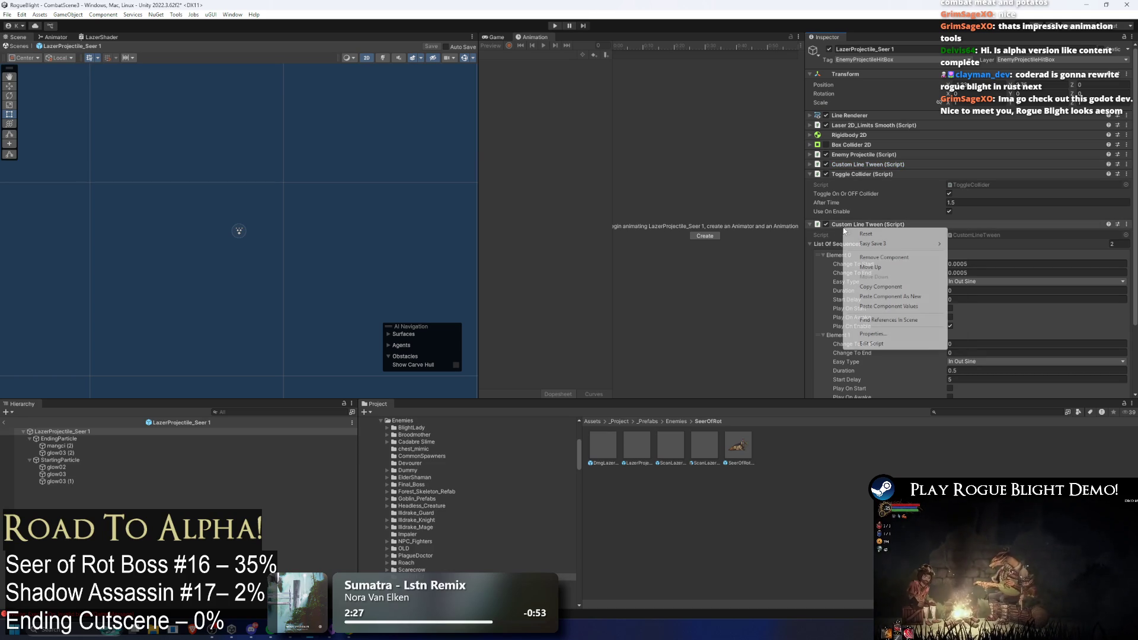
{"action": "left_click", "coordinate": [894, 261]}
{"action": "left_click", "coordinate": [632, 448]}
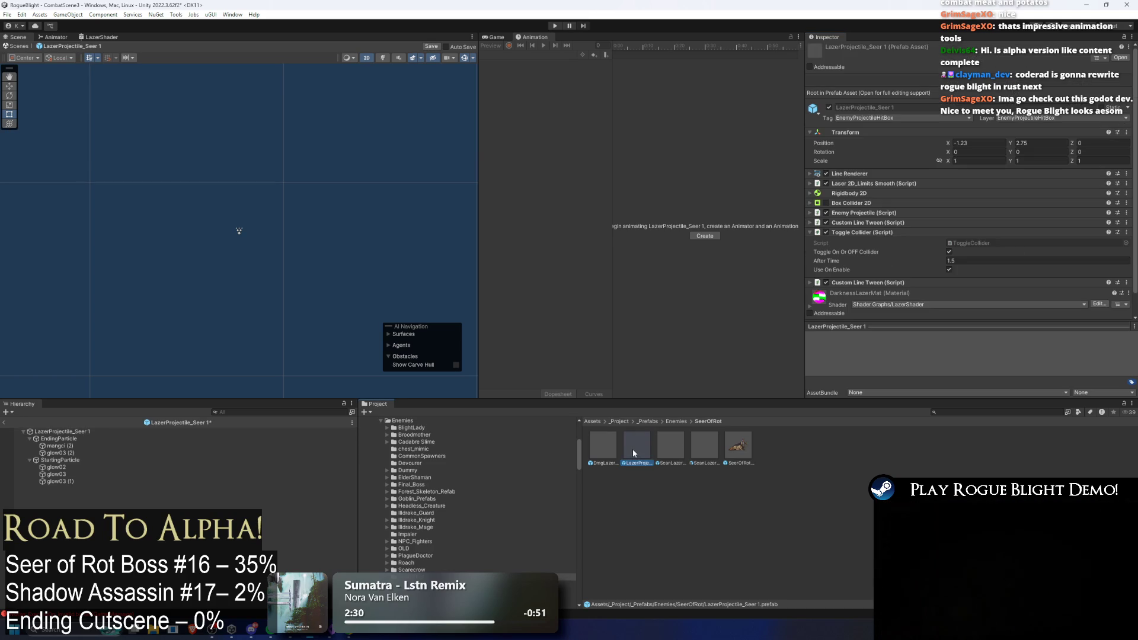
{"action": "double_click", "coordinate": [698, 443]}
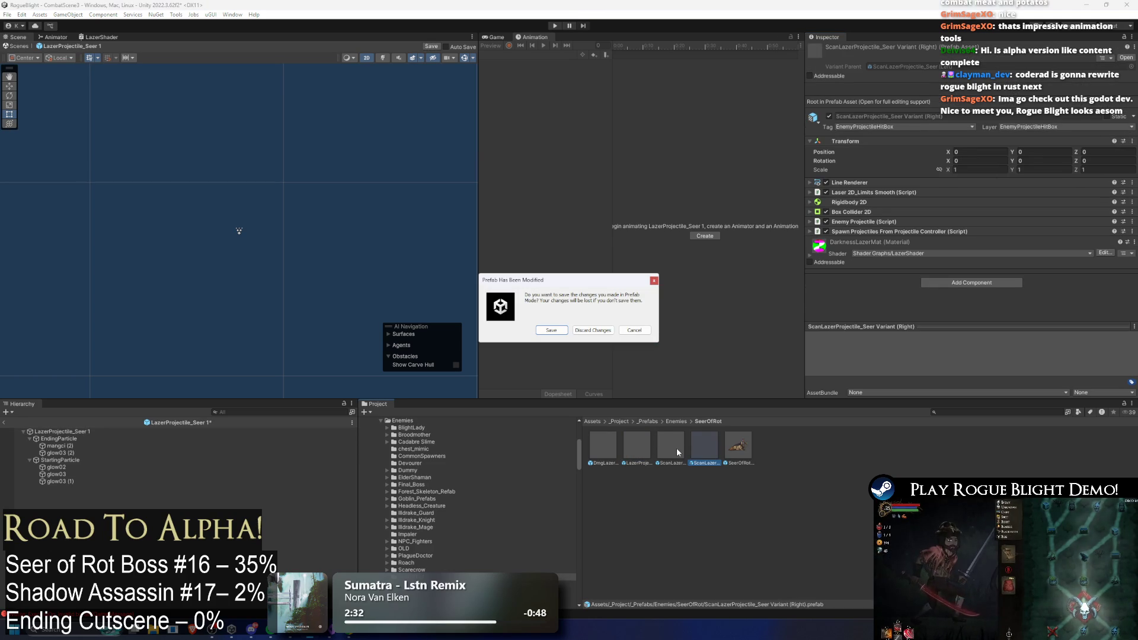
{"action": "left_click", "coordinate": [551, 330]}
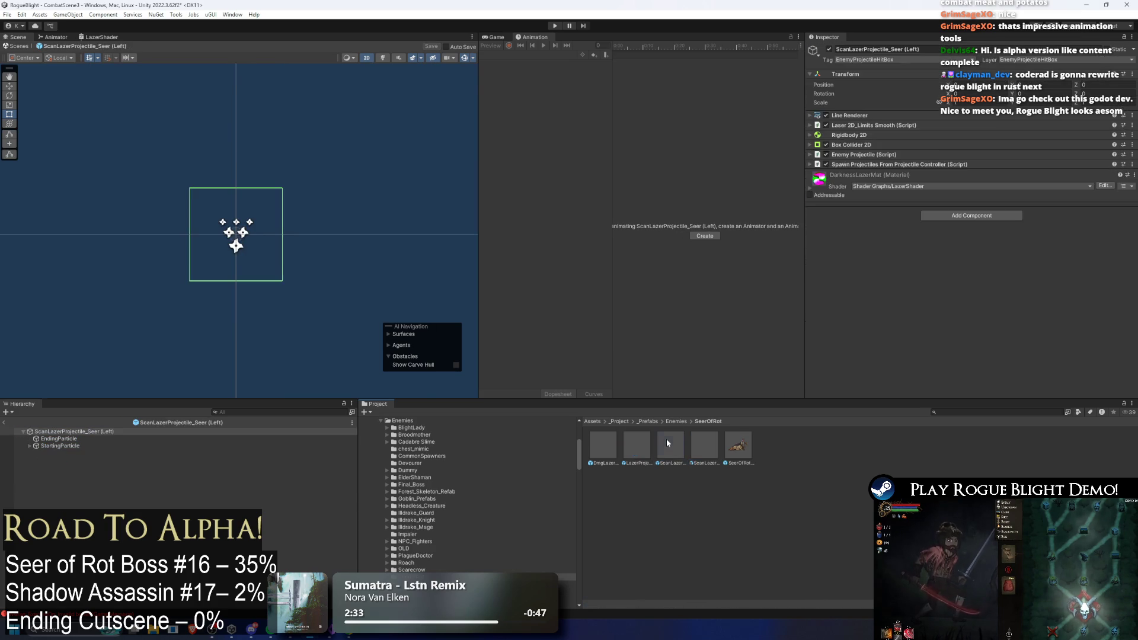
{"action": "left_click", "coordinate": [629, 443]}
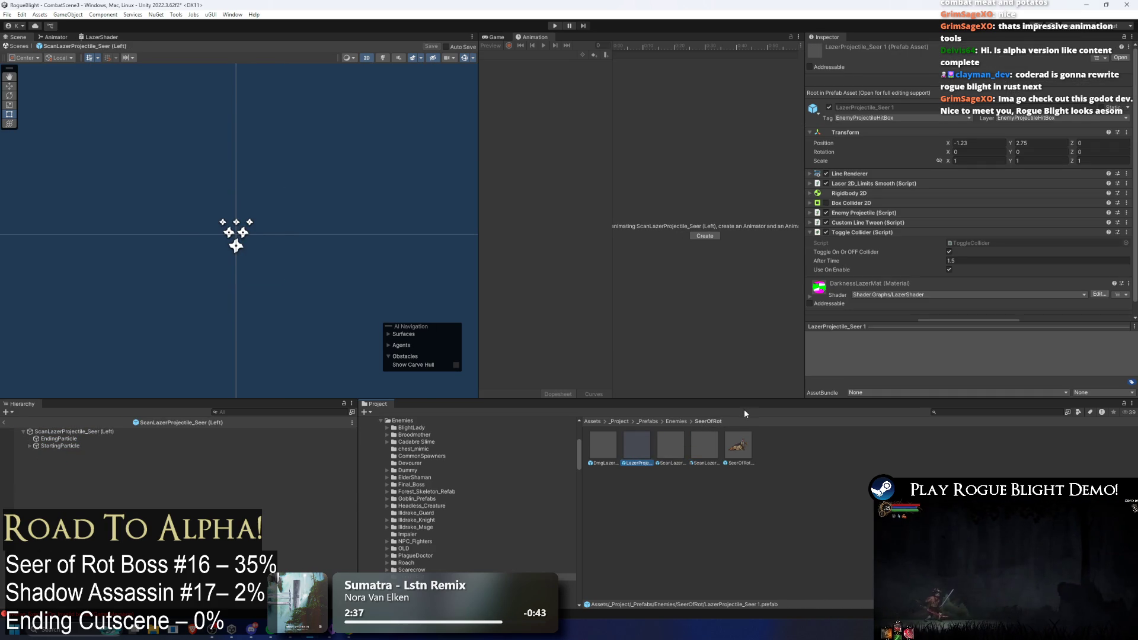
- Delete the LazerProjectile_Seer 1 asset and paste Custom Line Tween onto ScanLazerProjectile_Seer (Left)
{"action": "key", "text": "Delete"}
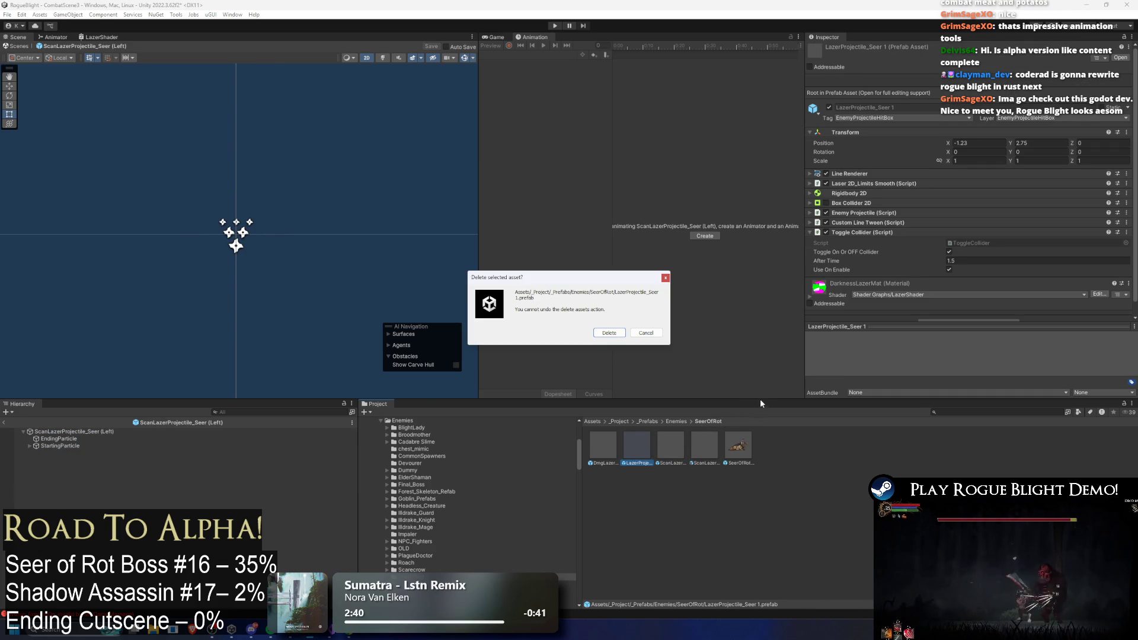
{"action": "key", "text": "Return"}
{"action": "left_click", "coordinate": [646, 442]}
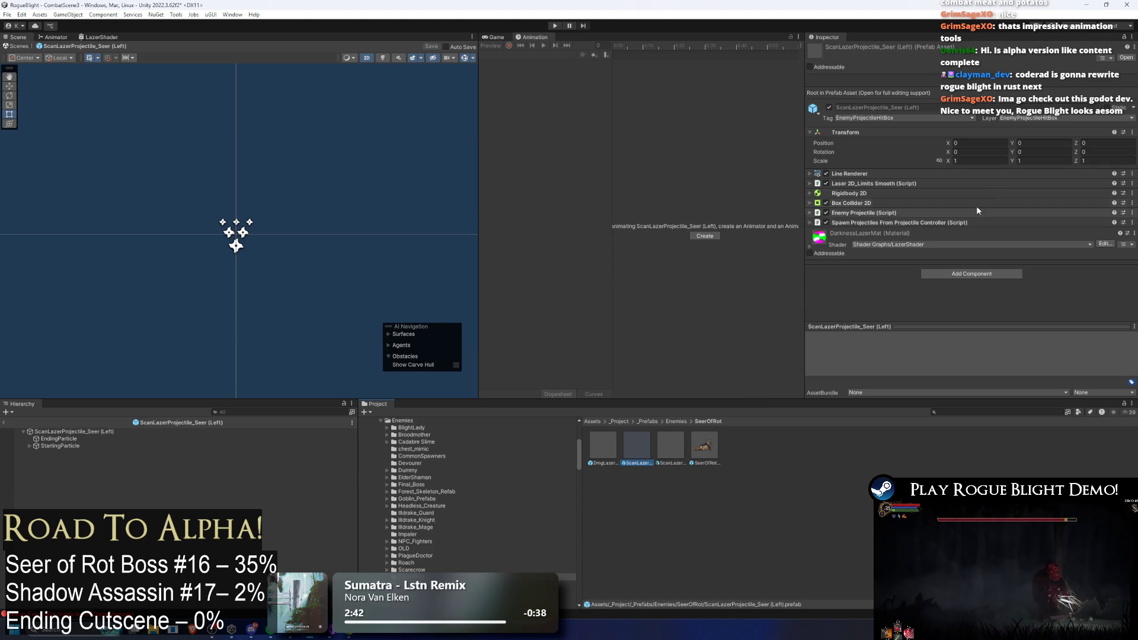
{"action": "right_click", "coordinate": [869, 219]}
{"action": "left_click", "coordinate": [918, 293]}
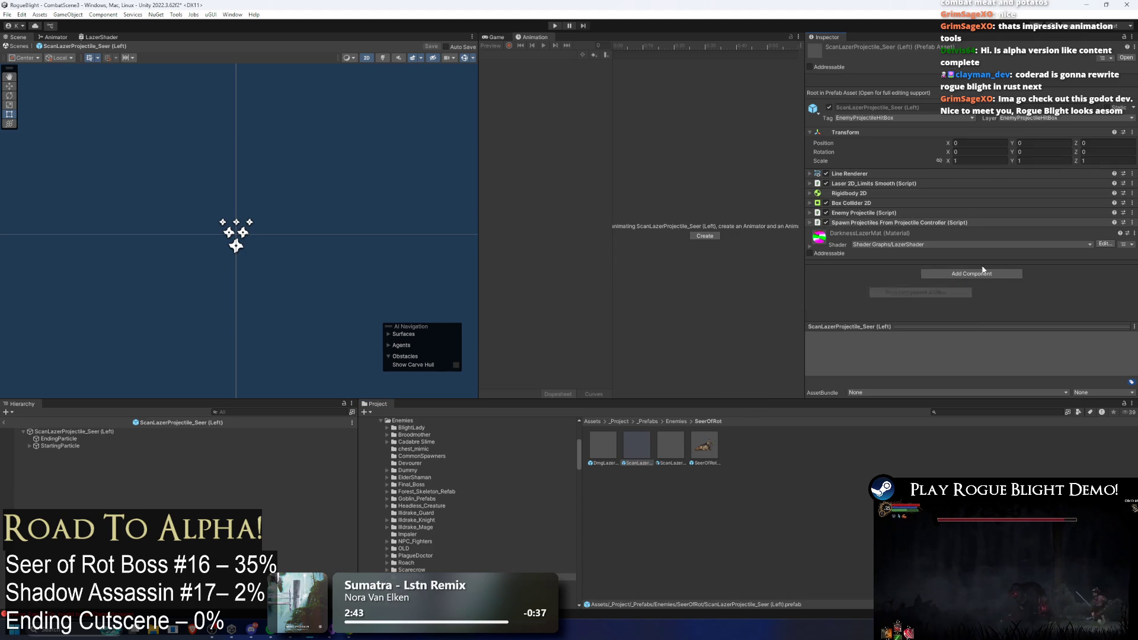
- Expand the pasted tween's two sequences, the second with start delay 5, and save
{"action": "left_click", "coordinate": [634, 442]}
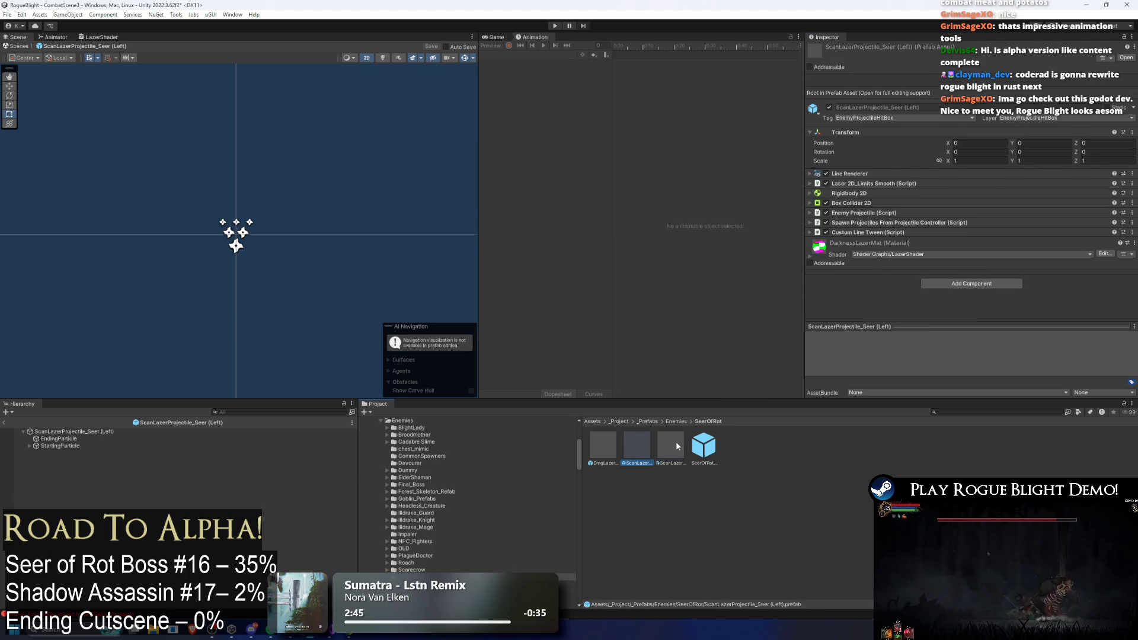
{"action": "left_click", "coordinate": [860, 233]}
{"action": "scroll", "coordinate": [972, 178], "scroll_direction": "down", "scroll_amount": 5}
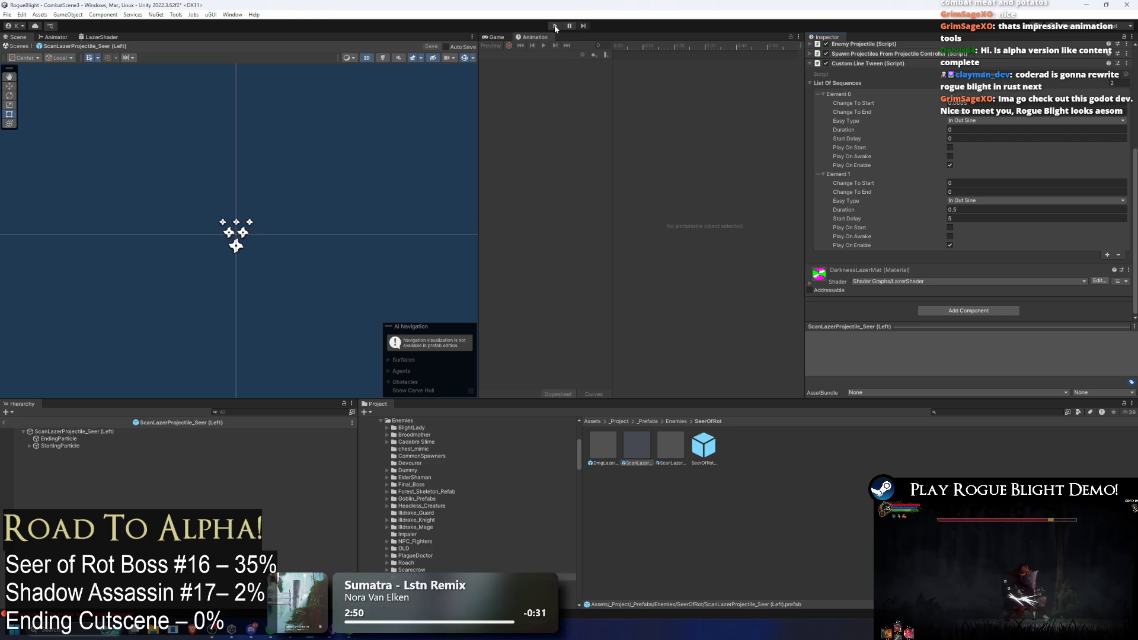
{"action": "key", "text": "ctrl+s"}
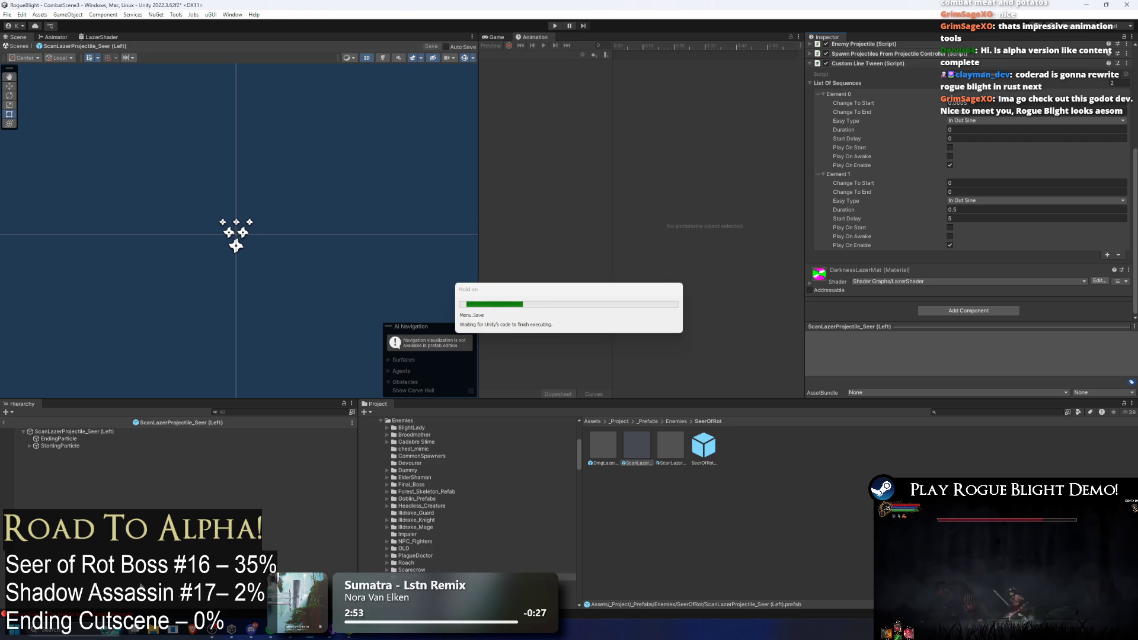
{"action": "left_click", "coordinate": [254, 629]}
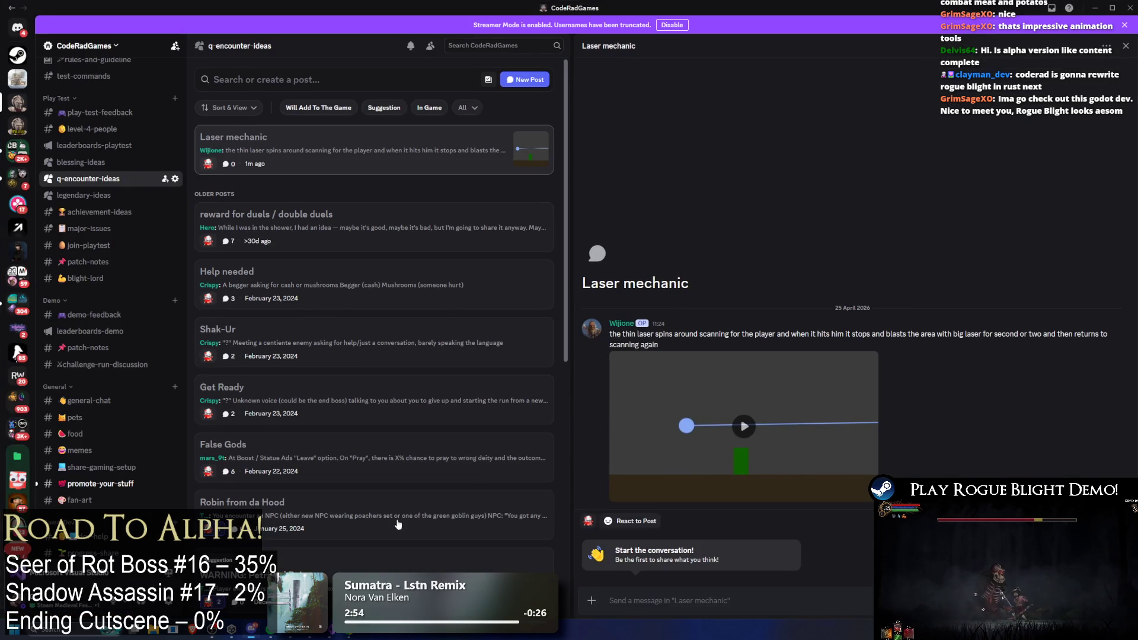
{"action": "left_click", "coordinate": [792, 424]}
{"action": "left_click", "coordinate": [867, 496]}
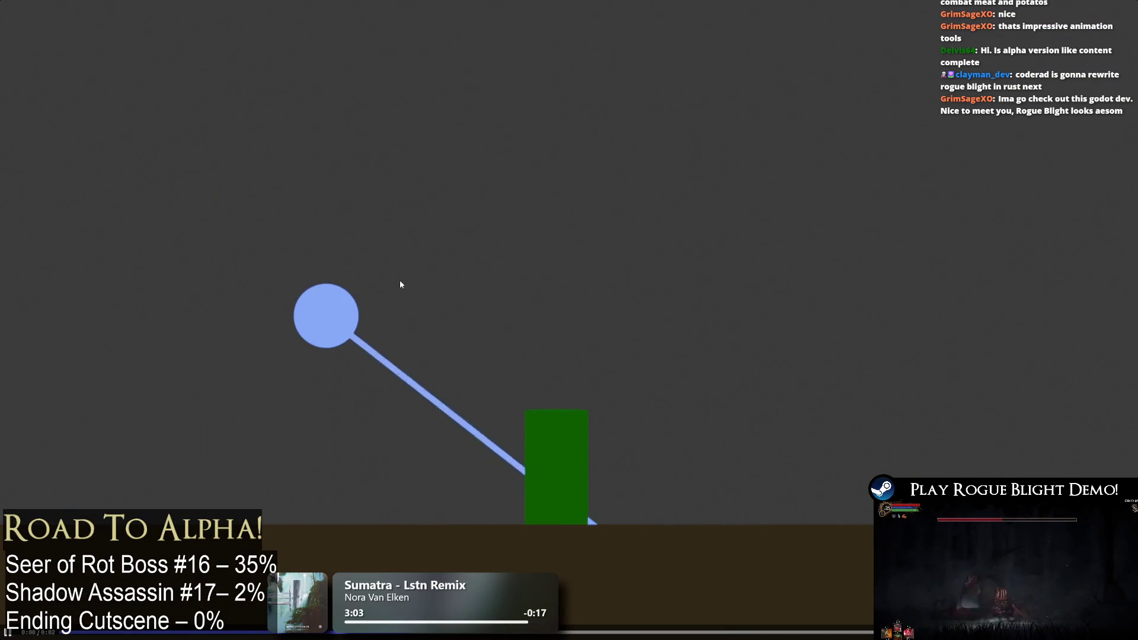
{"action": "left_click", "coordinate": [560, 230]}
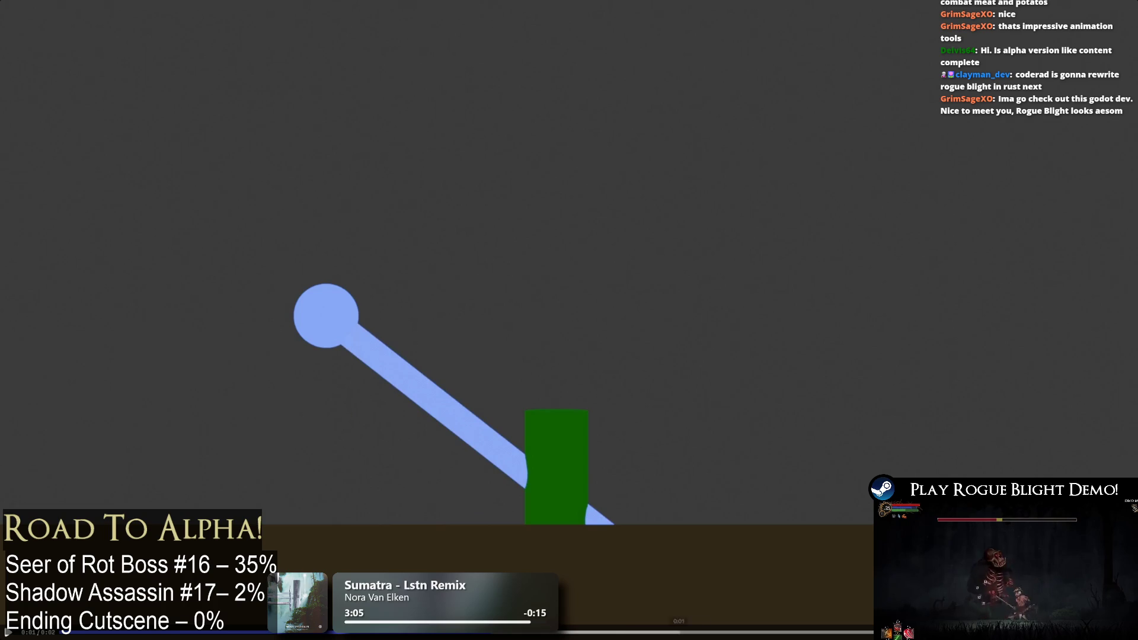
{"action": "left_click", "coordinate": [657, 632]}
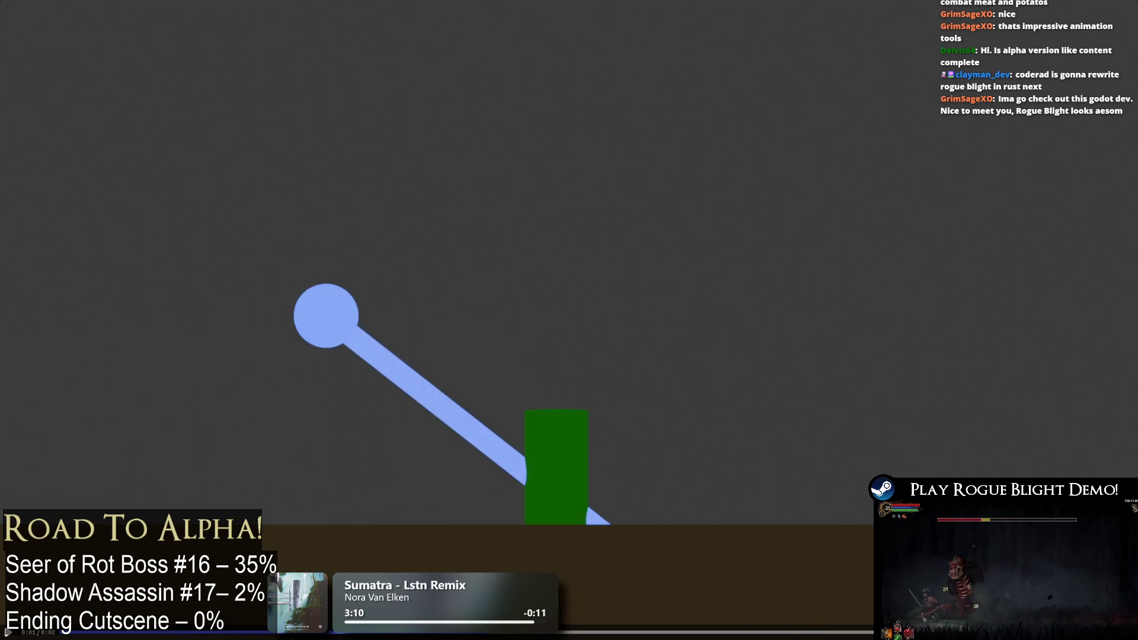
{"action": "key", "text": "Escape"}
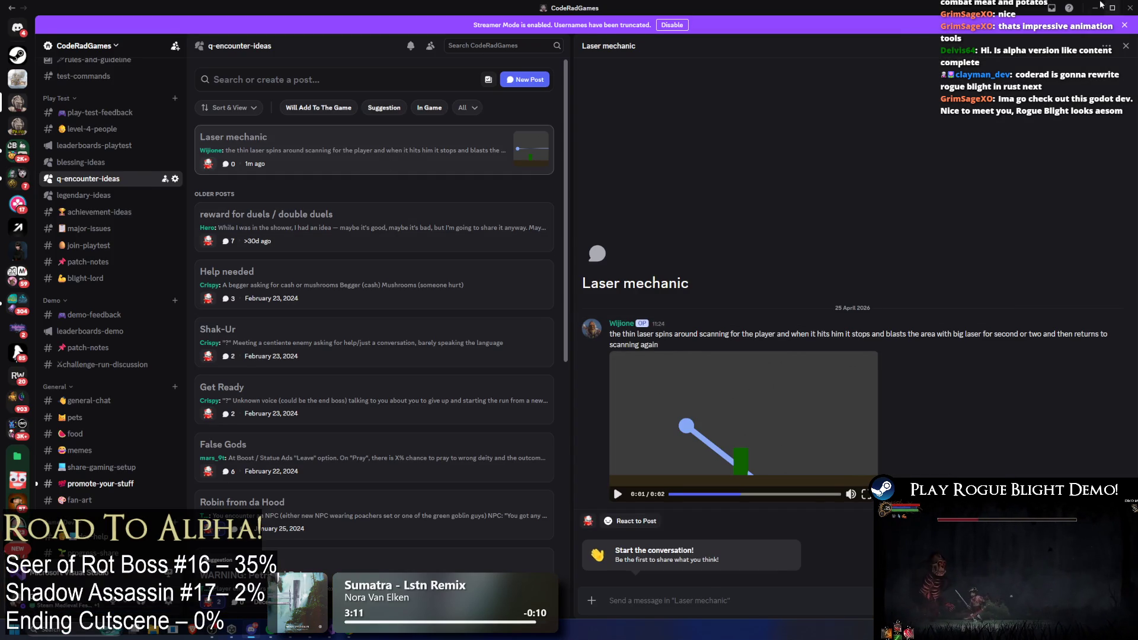
{"action": "left_click", "coordinate": [1098, 5]}
{"action": "left_click", "coordinate": [553, 26]}
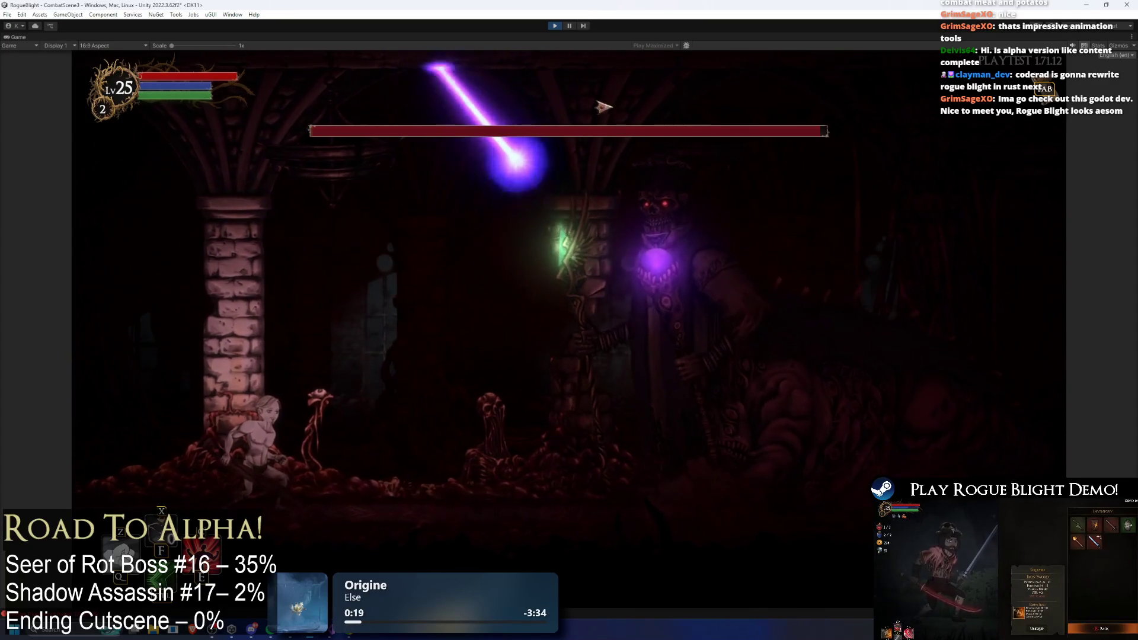
{"action": "key", "text": "ctrl+p"}
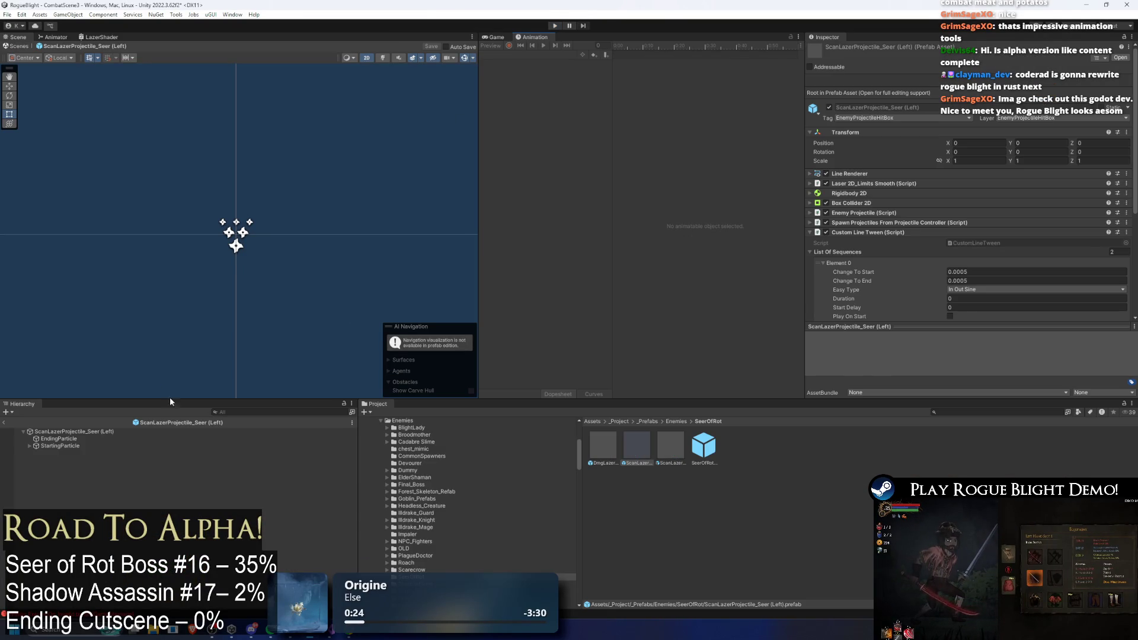
- Set the second tween sequence's Start Delay to 6 on the prefab root and save
{"action": "left_click", "coordinate": [106, 430]}
{"action": "left_click", "coordinate": [1008, 295]}
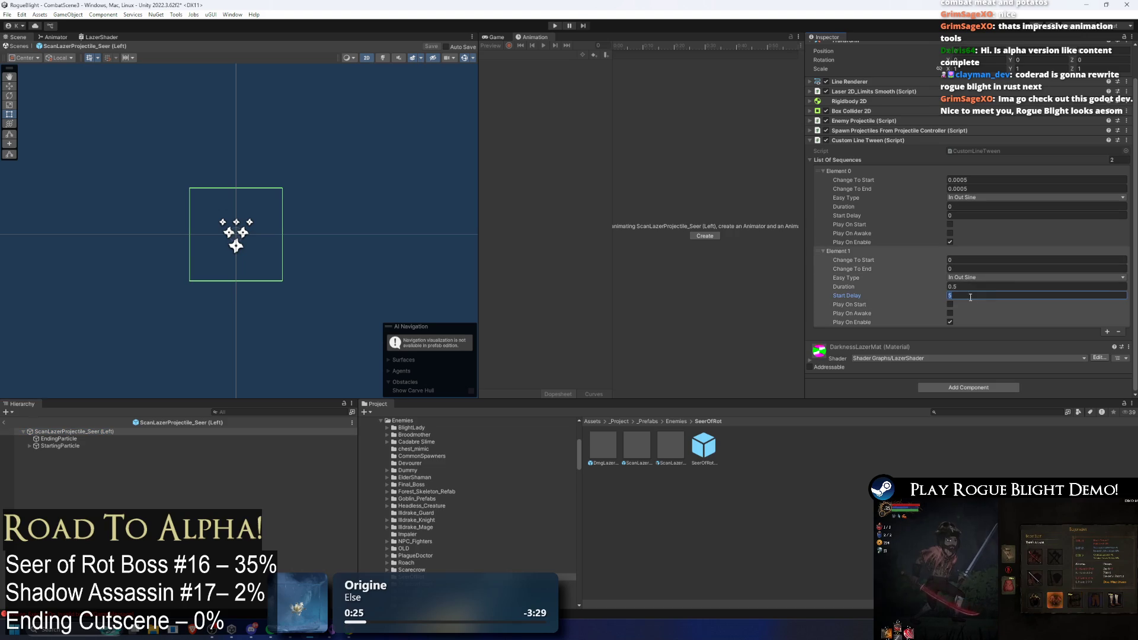
{"action": "type", "text": "6"}
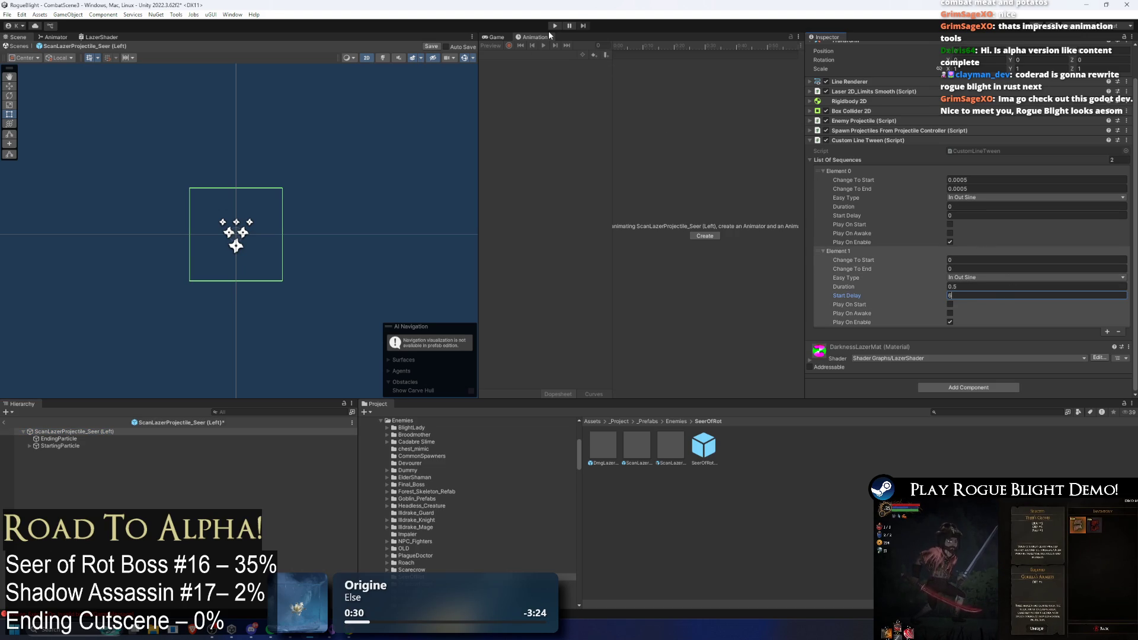
{"action": "key", "text": "ctrl+s"}
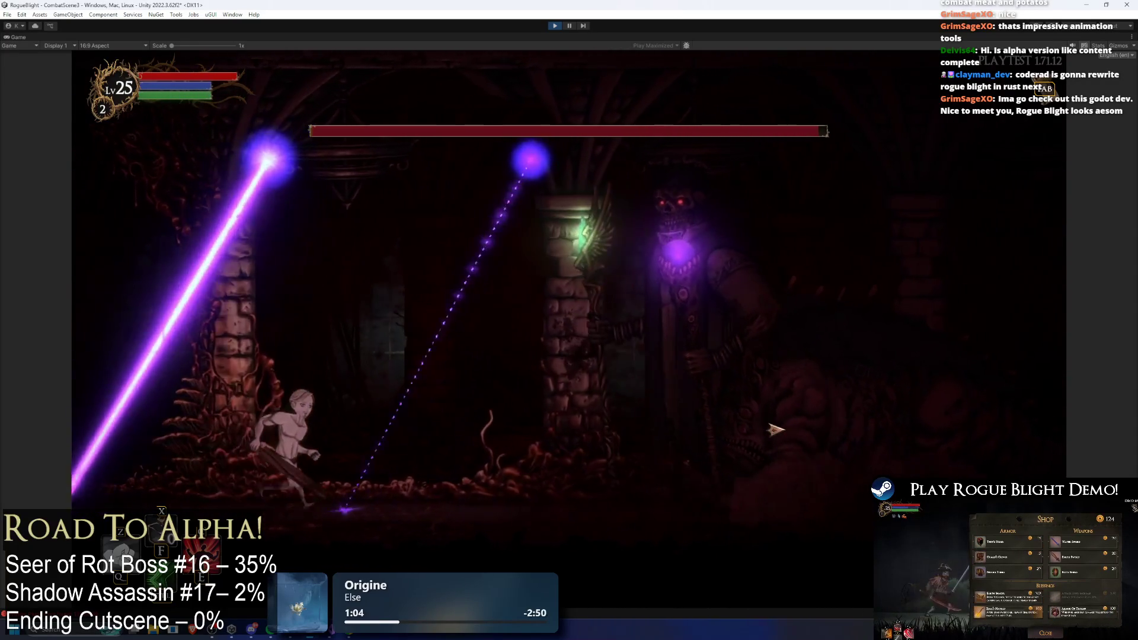
- Attack the Seer of Rot and move around its lasers, then stop play mode
{"action": "left_click", "coordinate": [776, 429]}
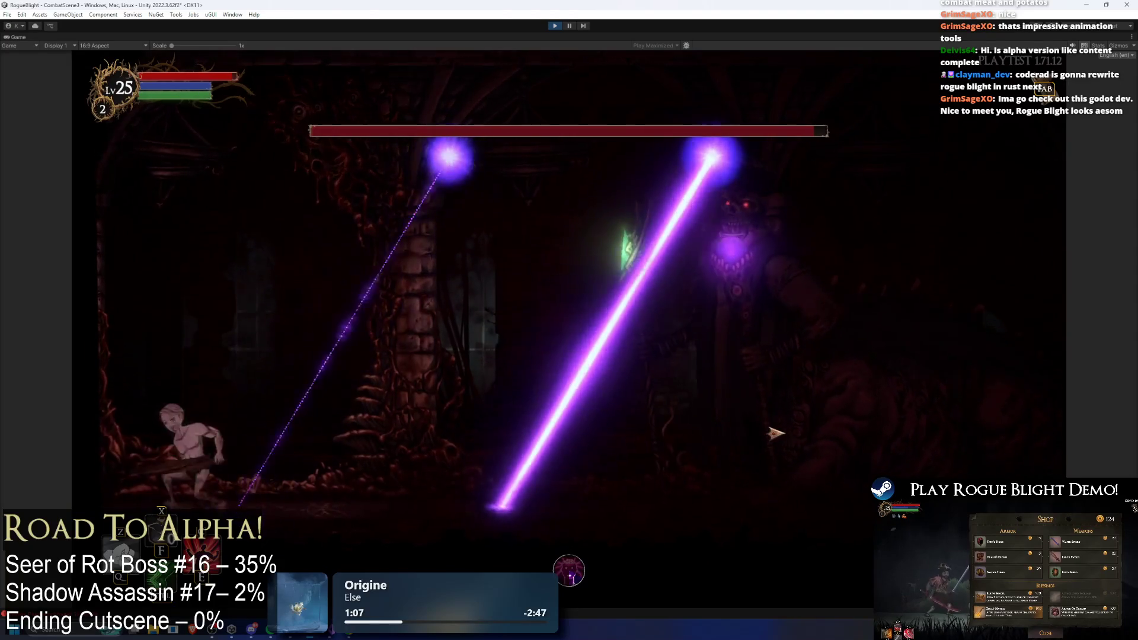
{"action": "left_click", "coordinate": [776, 438]}
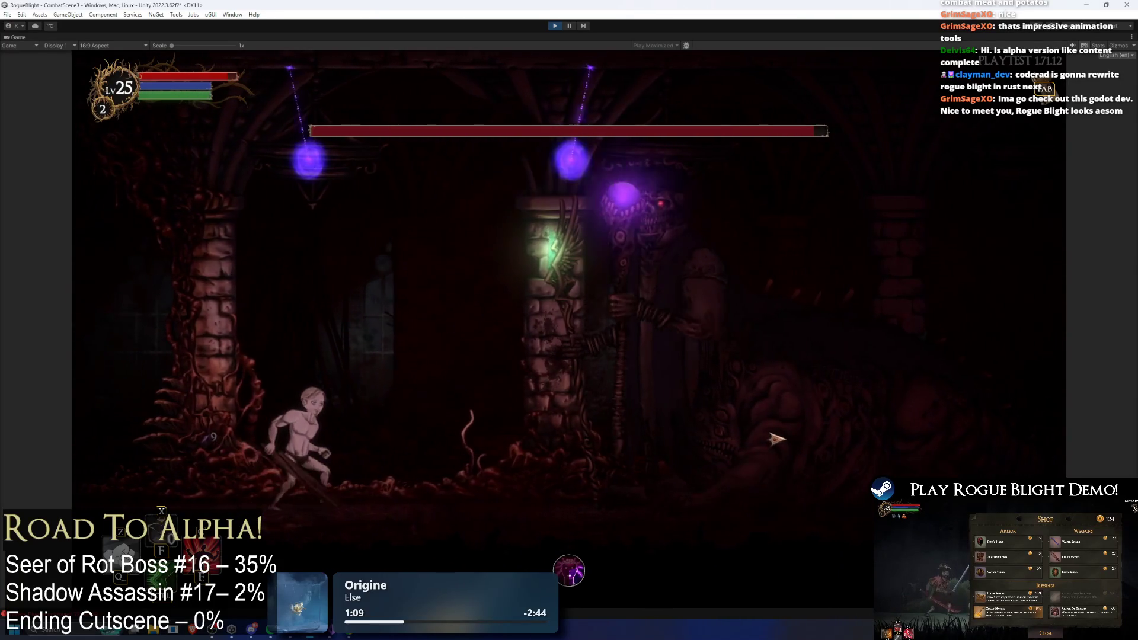
{"action": "left_click", "coordinate": [415, 310]}
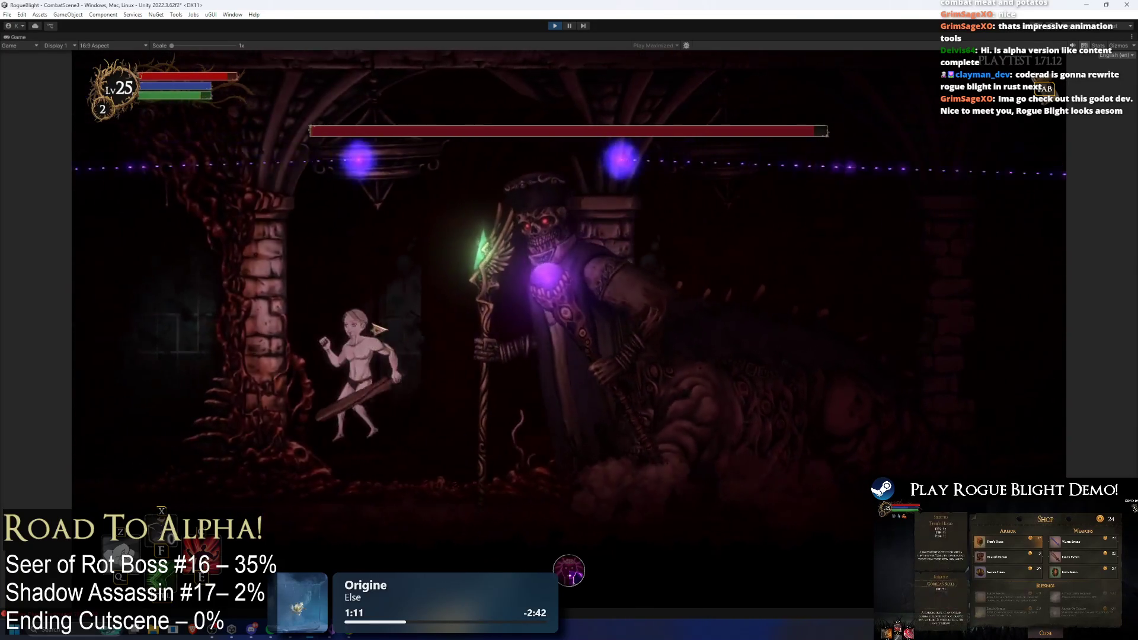
{"action": "key", "text": "a"}
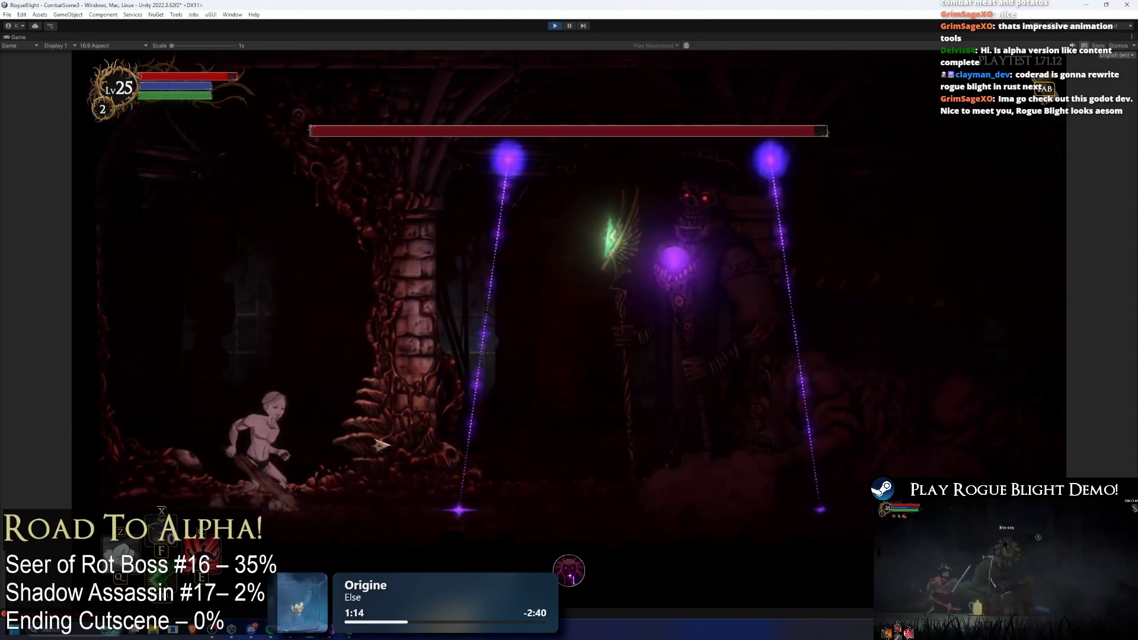
{"action": "key", "text": "d"}
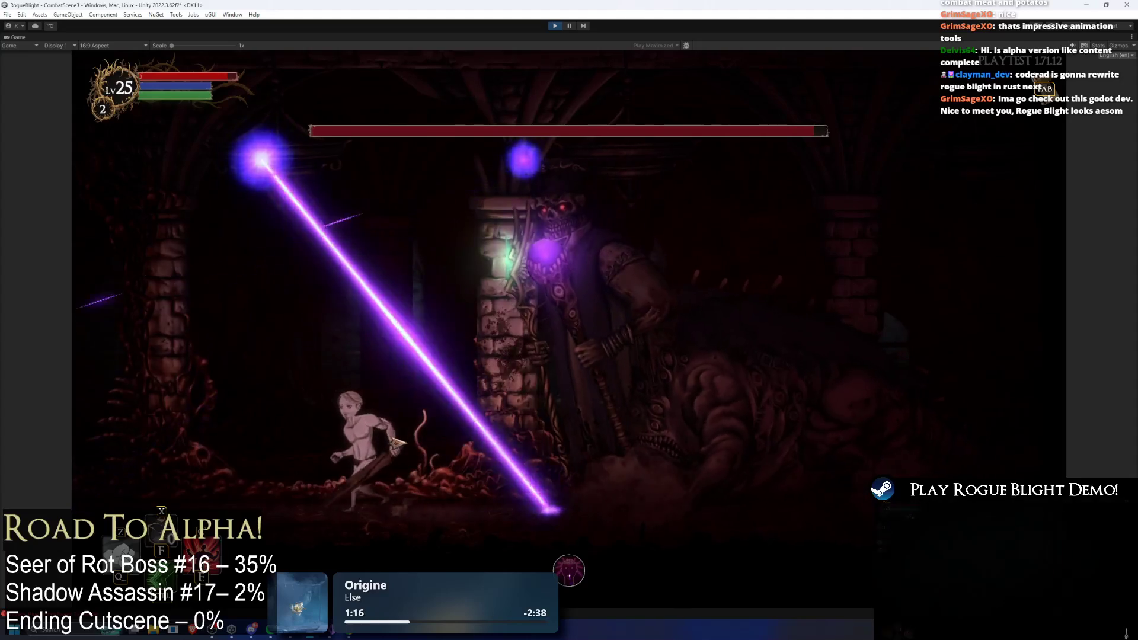
{"action": "key", "text": "d"}
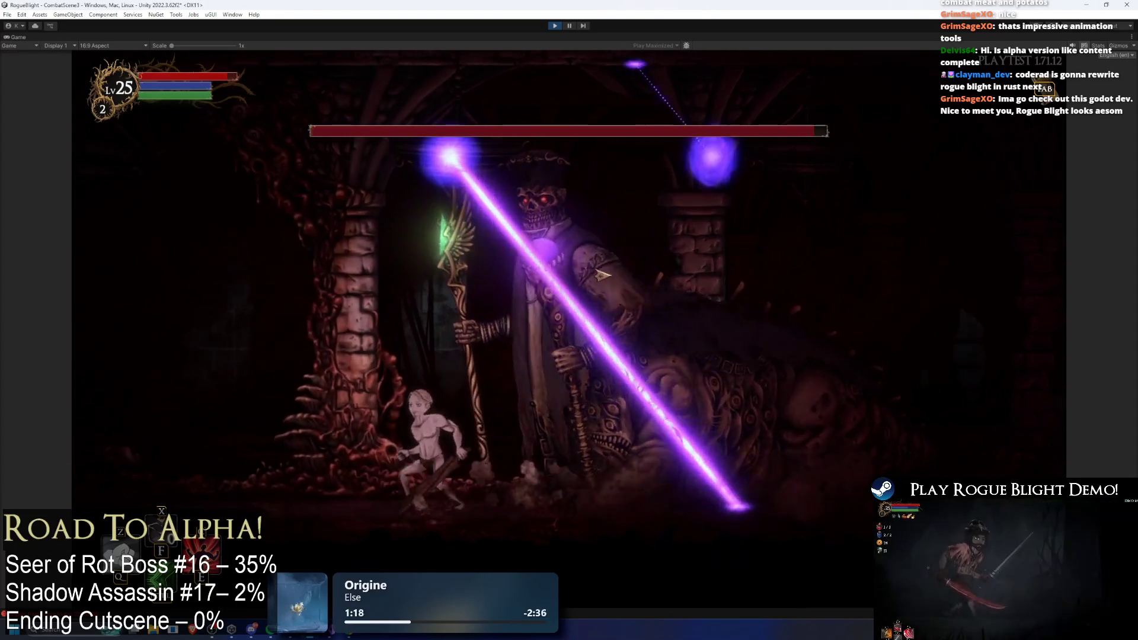
{"action": "key", "text": "a"}
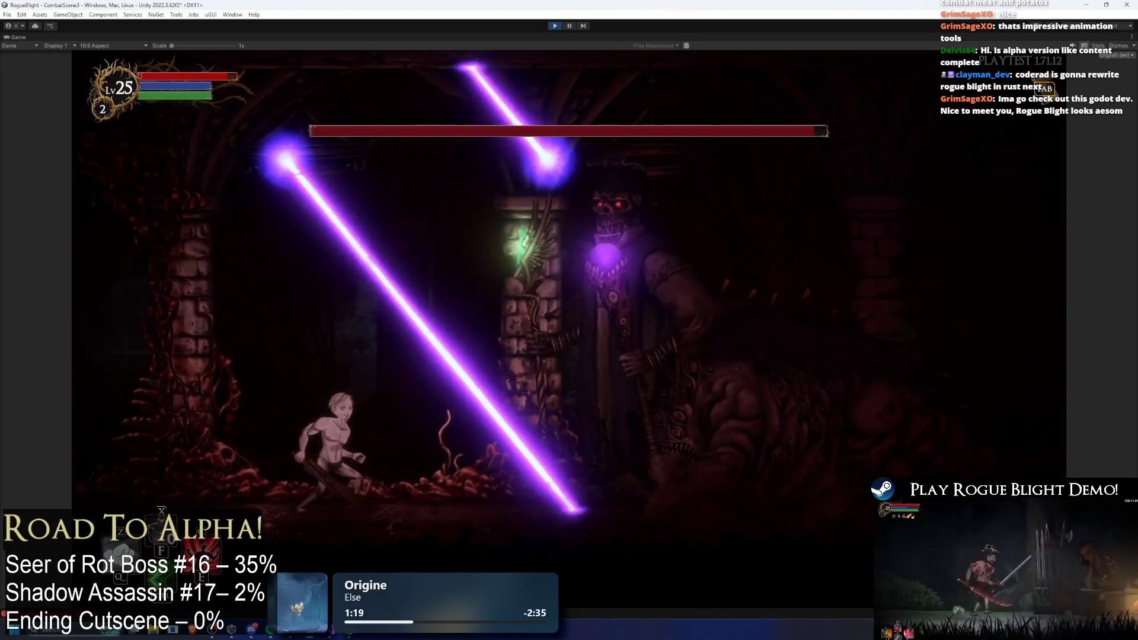
{"action": "key", "text": "ctrl+p"}
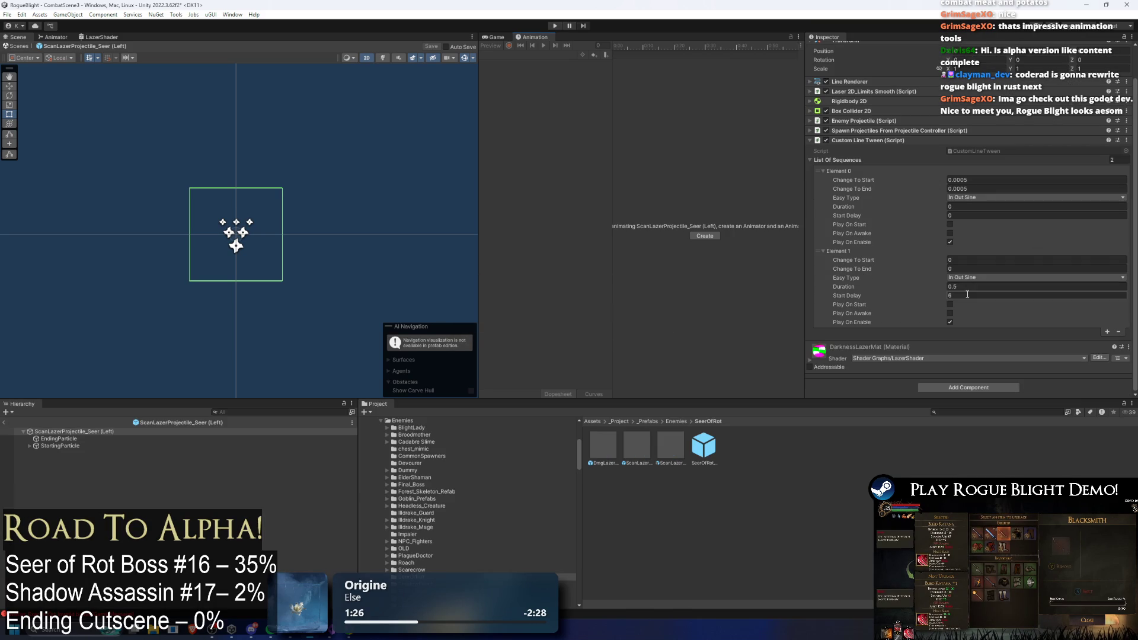
- Change Element 1's Start Delay to 6.3, save, and end the playtest afterwards
{"action": "left_click", "coordinate": [965, 295]}
{"action": "type", "text": ".3"}
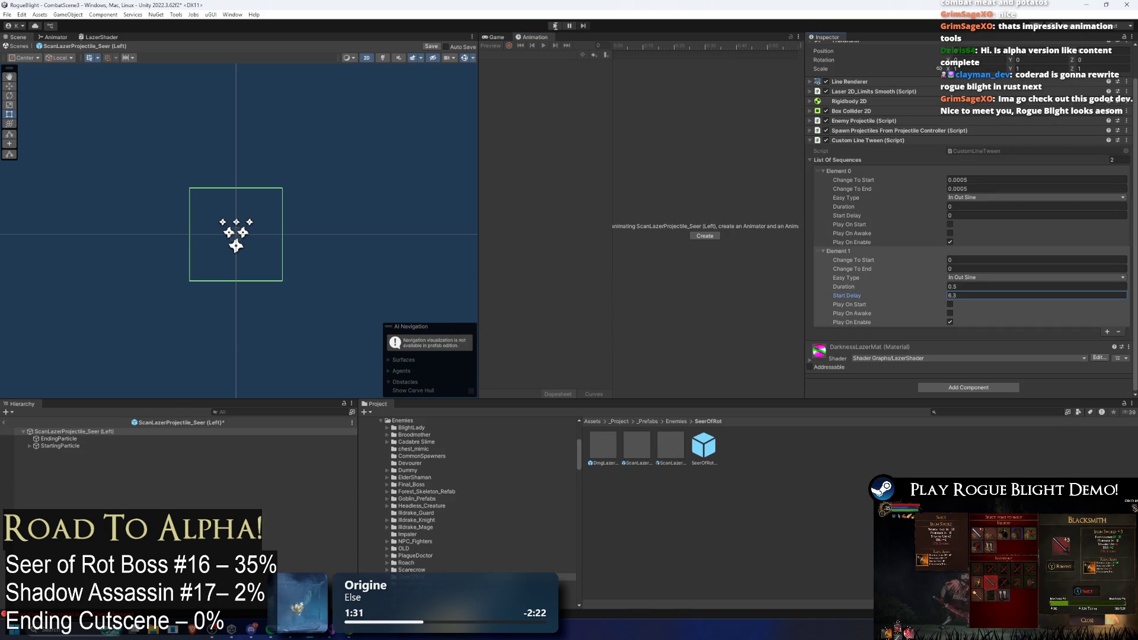
{"action": "key", "text": "ctrl+s"}
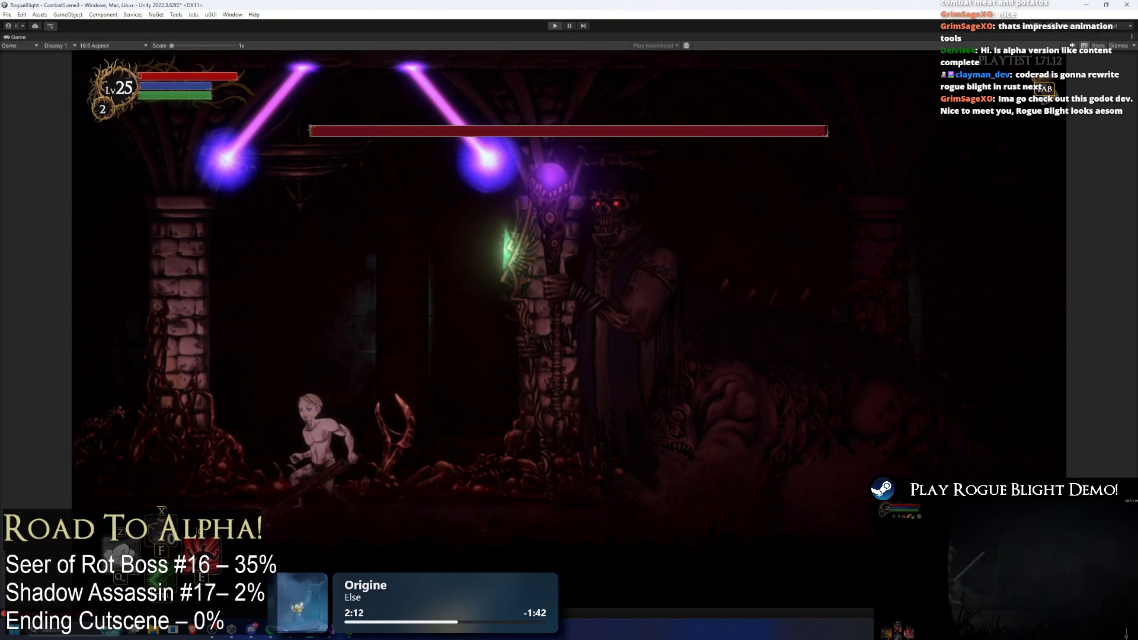
{"action": "key", "text": "ctrl+p"}
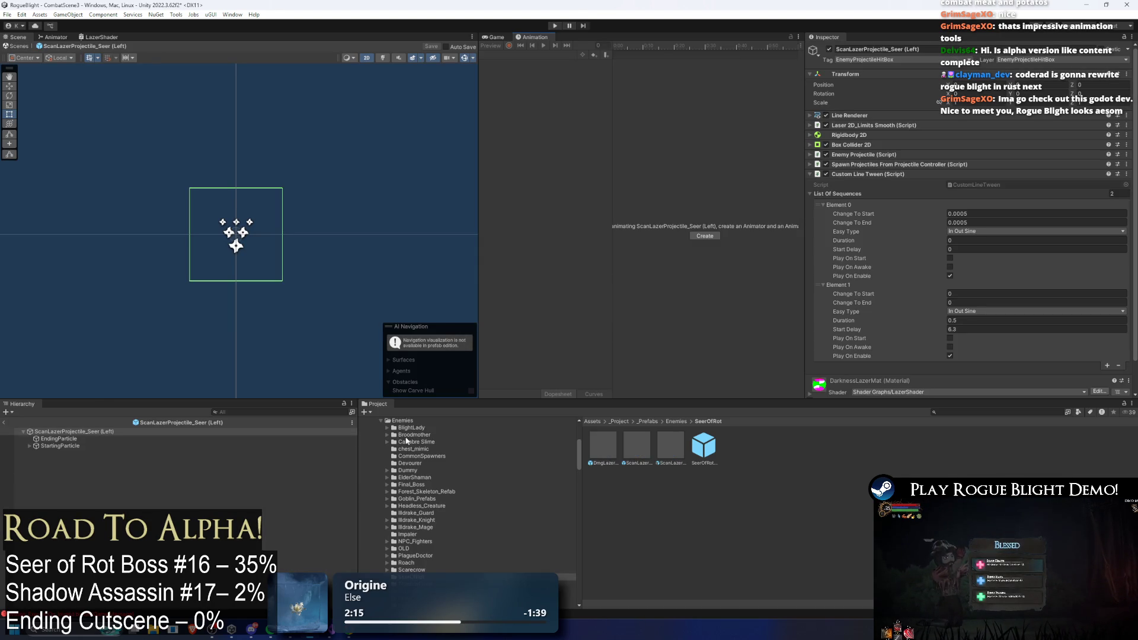
{"action": "key", "text": "super"}
{"action": "type", "text": "chrome"}
{"action": "key", "text": "Return"}
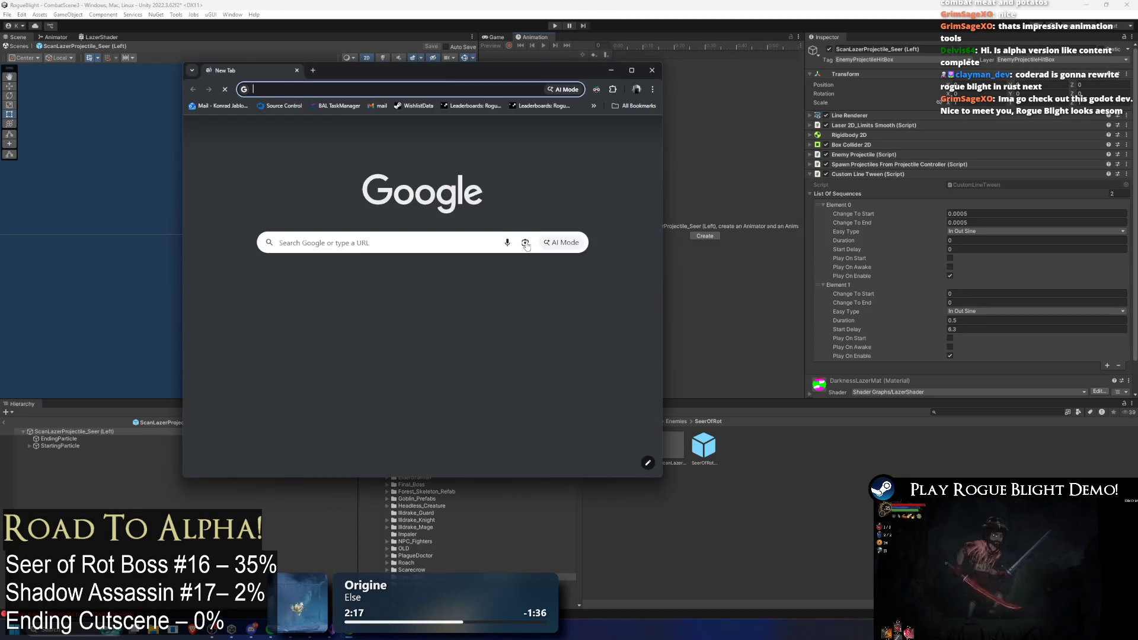
{"action": "key", "text": "alt+Tab"}
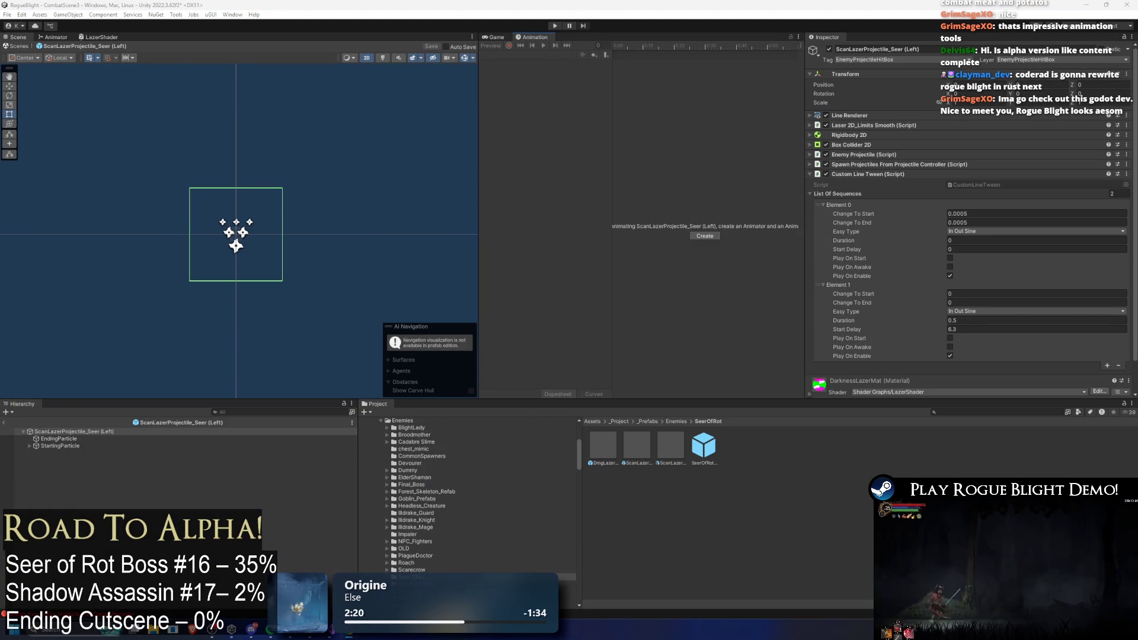